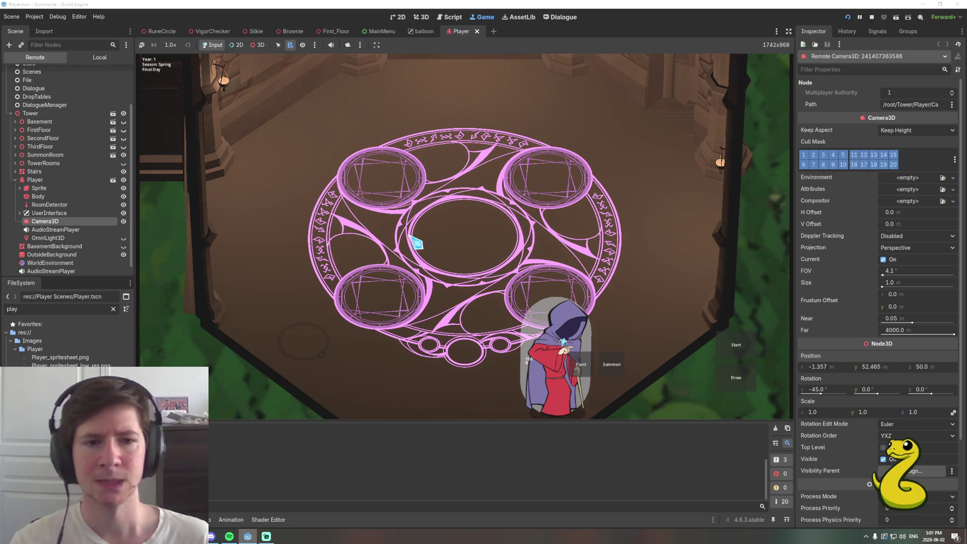
Pick a paint, choose the RedCap_Paper summon and draw the runes into the circle's rings
left_click(580, 365)
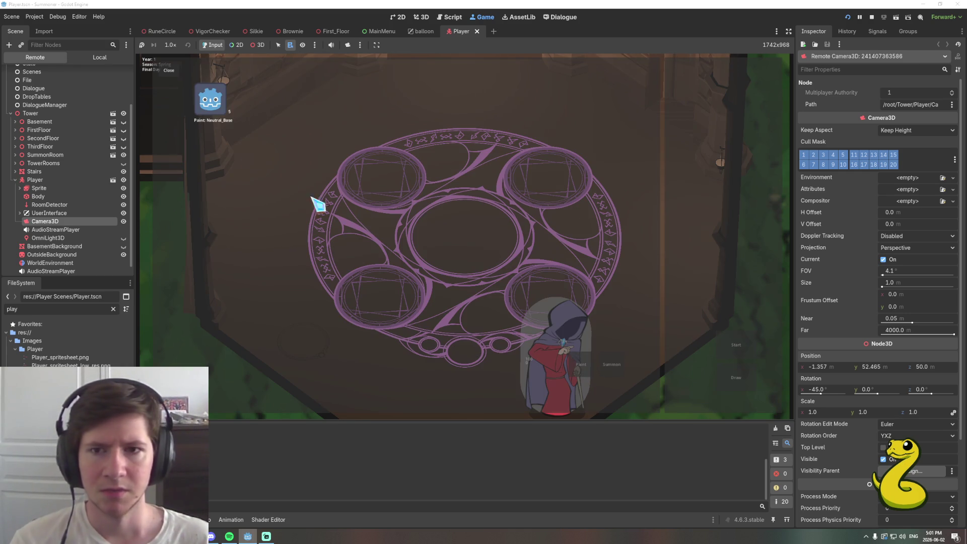
left_click(219, 106)
left_click(612, 368)
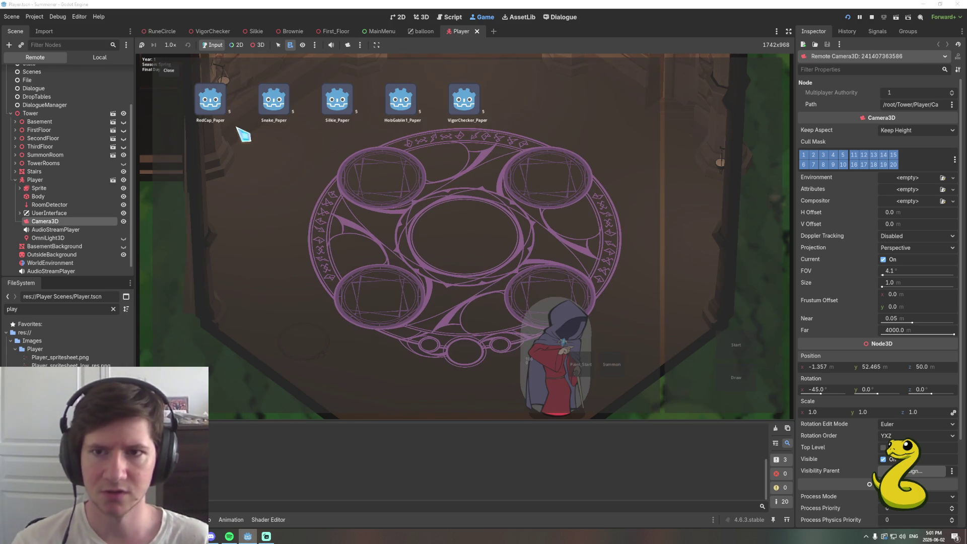
left_click(213, 110)
left_click(745, 378)
left_click(393, 251)
Place Focus items in the lower-left, top-left and top-right rune rings
left_click(388, 305)
left_click(219, 110)
left_click(545, 188)
left_click(211, 101)
left_click(389, 189)
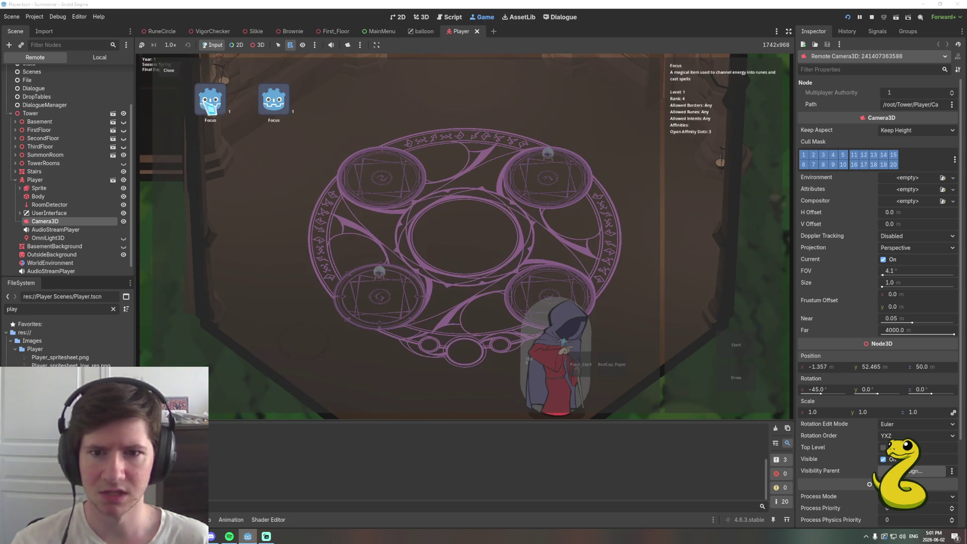
left_click(214, 112)
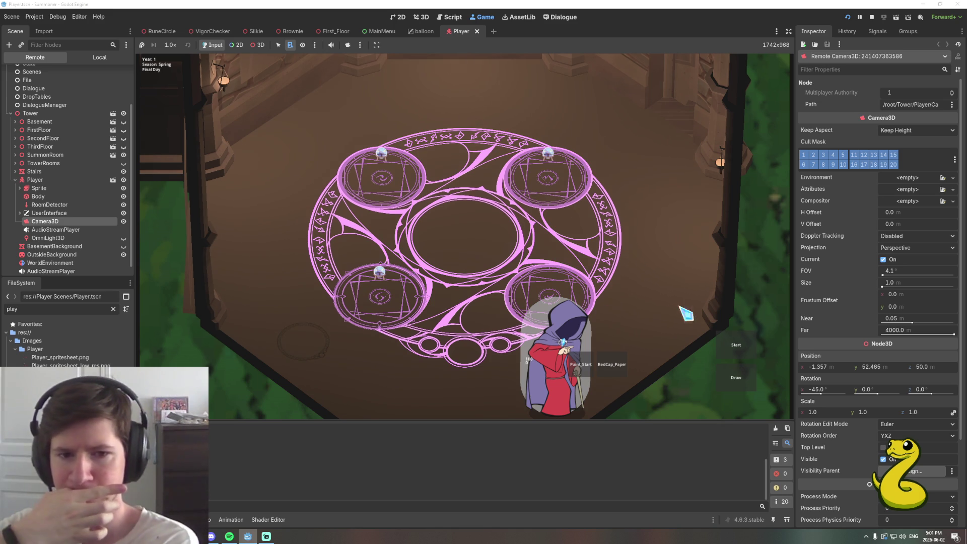
Start the summoning round and begin the battle with the RedCap summon
left_click(742, 359)
left_click(607, 264)
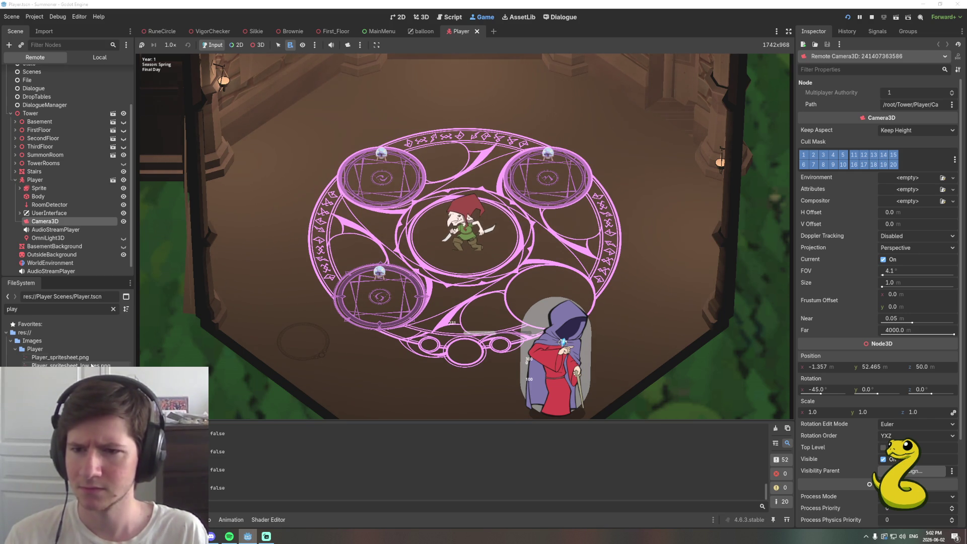
Search the FileSystem for floor, then clear the filter again
left_click(113, 309)
type("floor")
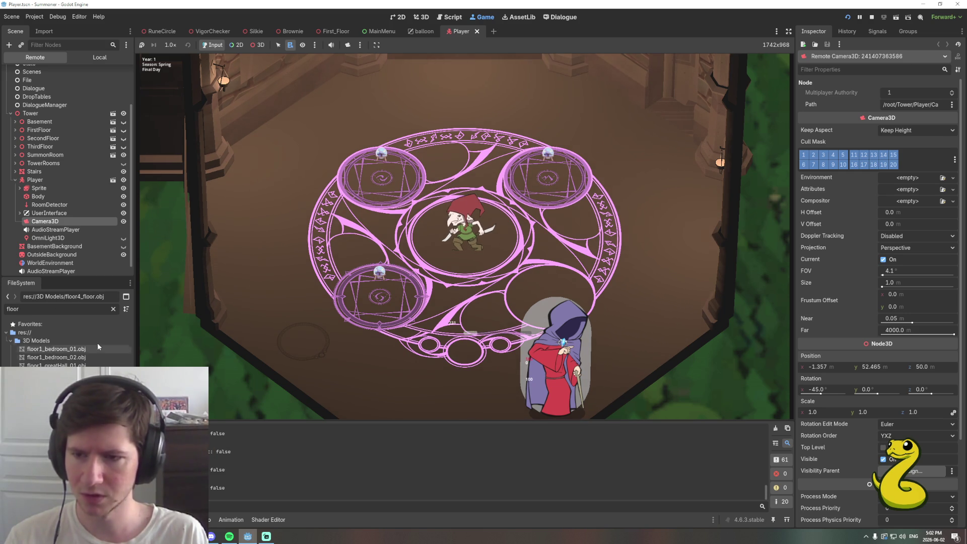
left_click(113, 309)
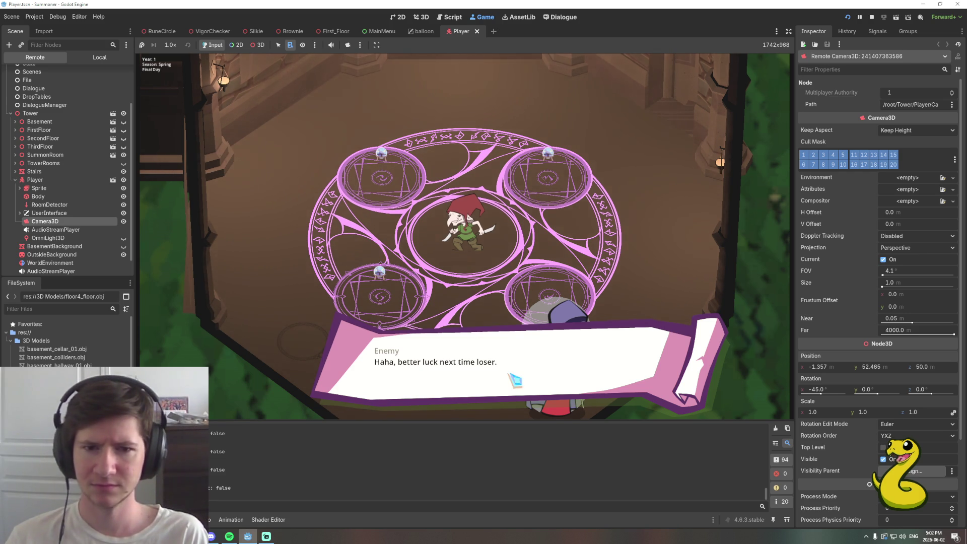
Dismiss the enemy's taunt dialogue and stop the running game
left_click(515, 380)
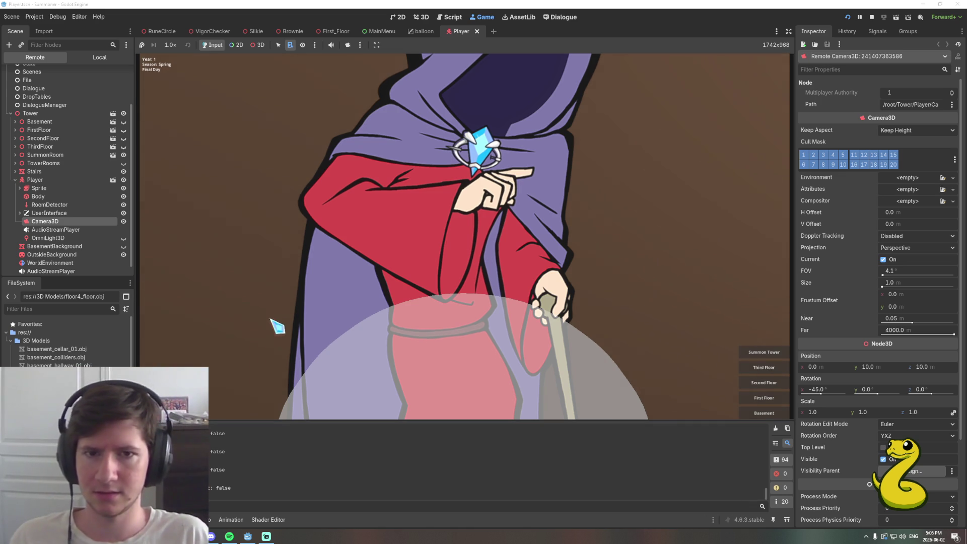
left_click(871, 17)
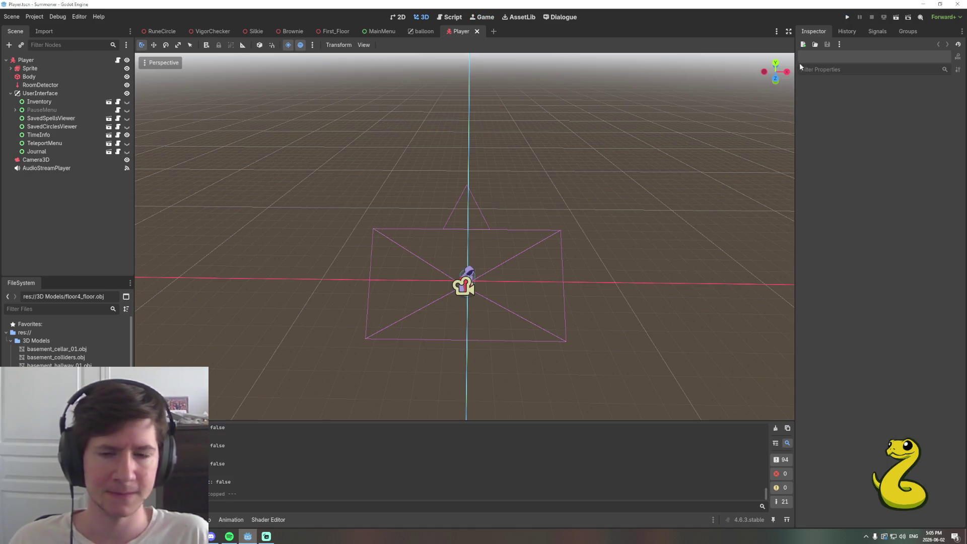
Orbit the 3D view to see the player from an angle
left_click_drag(464, 227, 330, 249)
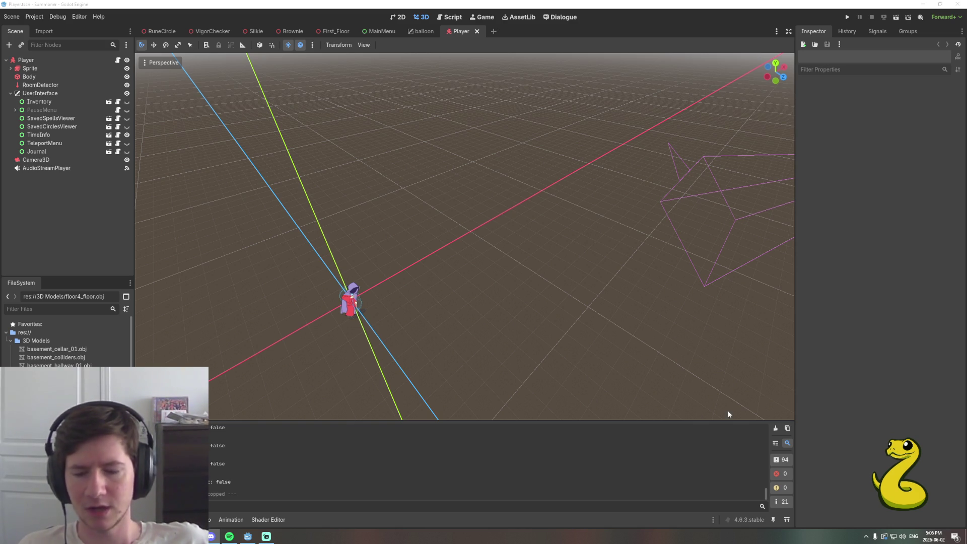
Switch to the RuneCircle scene in the 3D editor
left_click(248, 537)
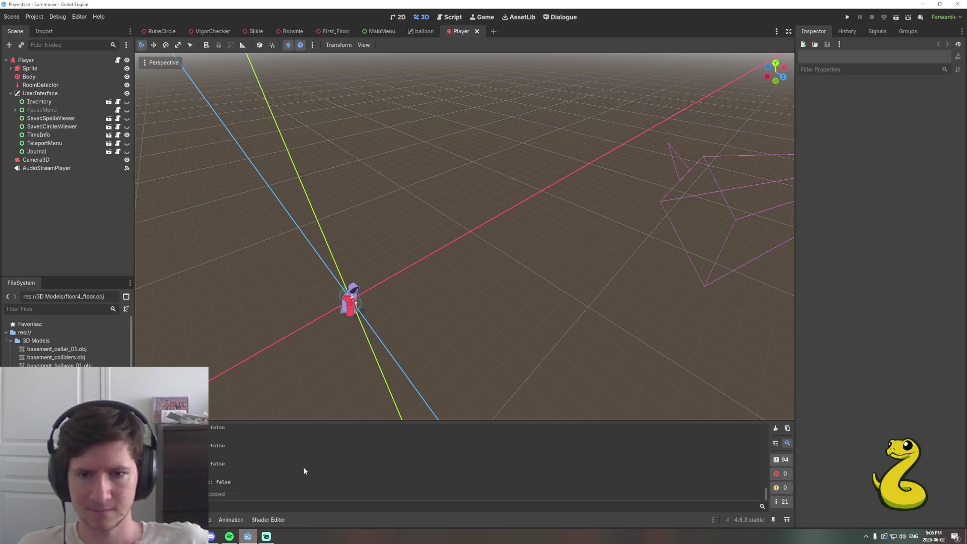
left_click(162, 31)
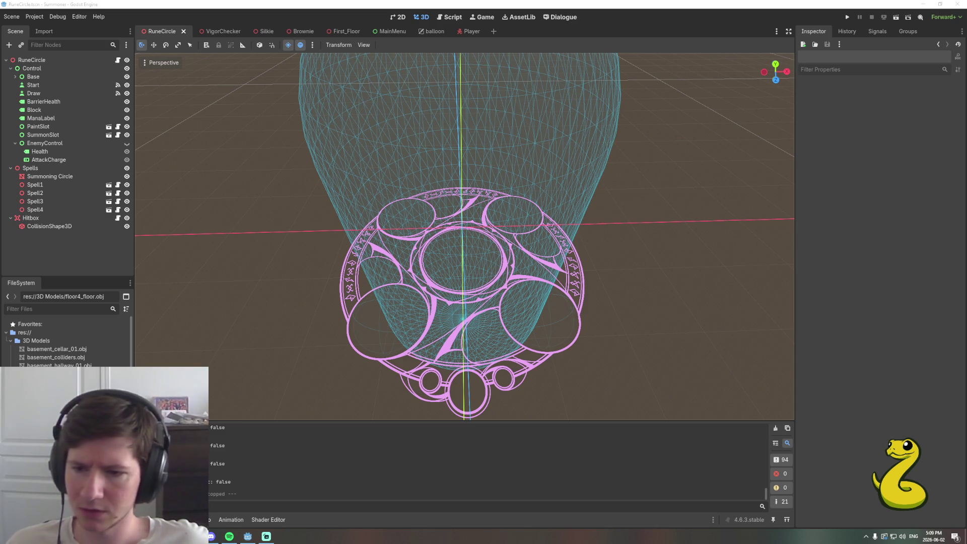
scroll(266, 264, "down", 5)
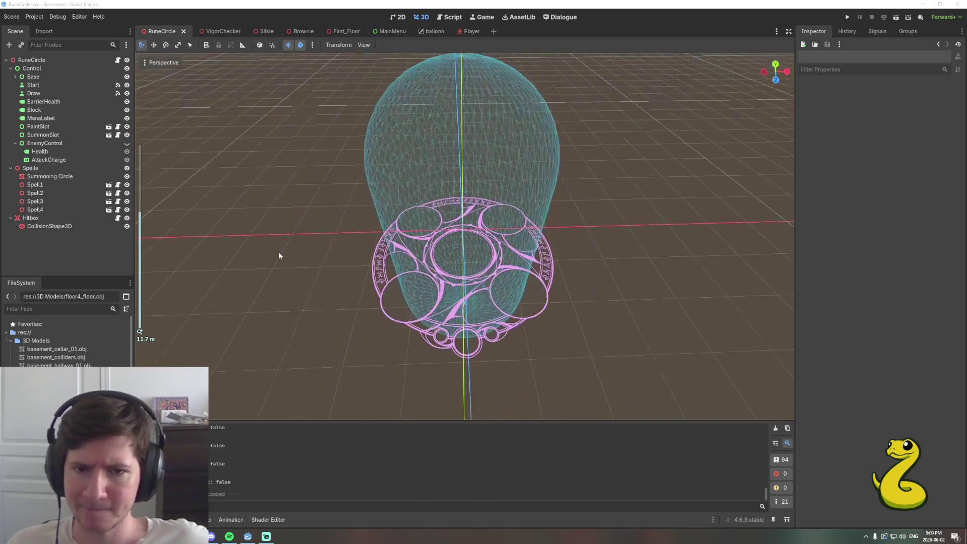
scroll(288, 257, "up", 2)
Orbit the view down to a low angle on the rune circle and its collision capsule
left_click_drag(291, 255, 287, 267)
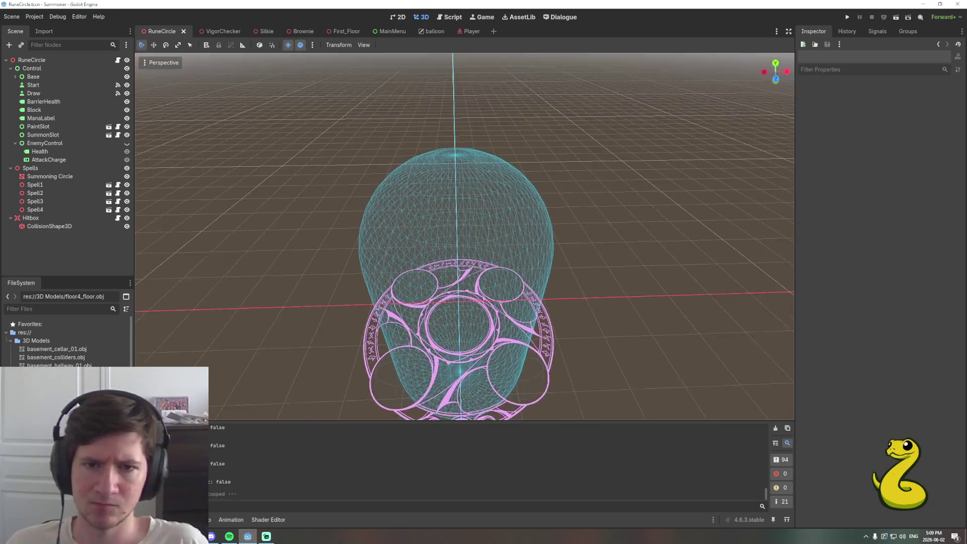
scroll(287, 266, "up", 2)
scroll(287, 266, "up", 2)
scroll(286, 266, "up", 1)
scroll(287, 265, "down", 2)
scroll(287, 265, "down", 2)
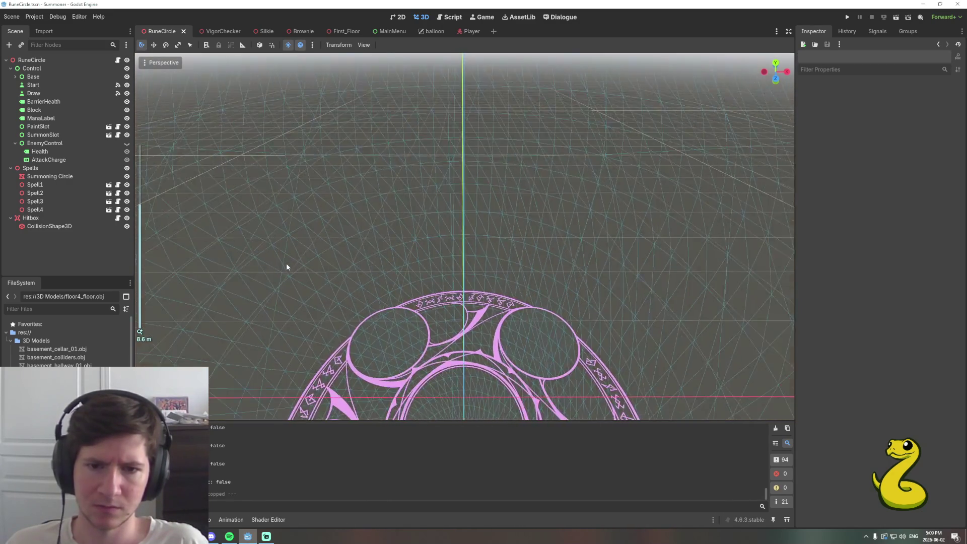
scroll(286, 266, "down", 2)
left_click_drag(286, 267, 285, 268)
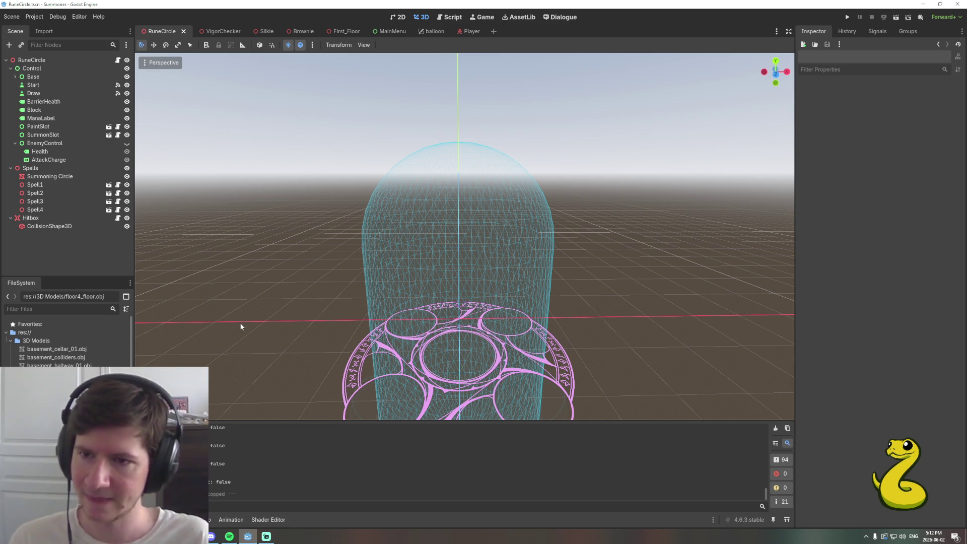
Nudge the ground-level view framing the full capsule above the rune circle
left_click_drag(238, 325, 243, 324)
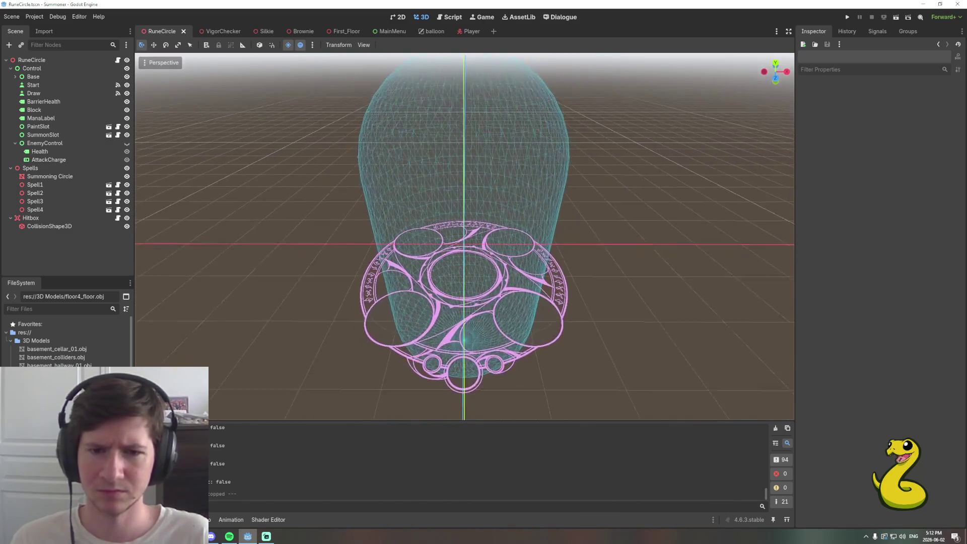
scroll(238, 325, "up", 5)
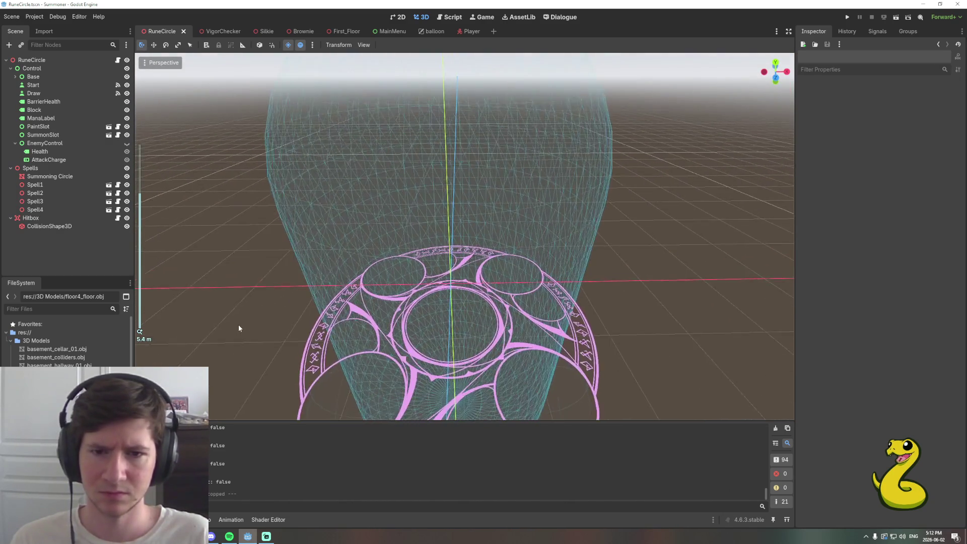
scroll(238, 325, "down", 2)
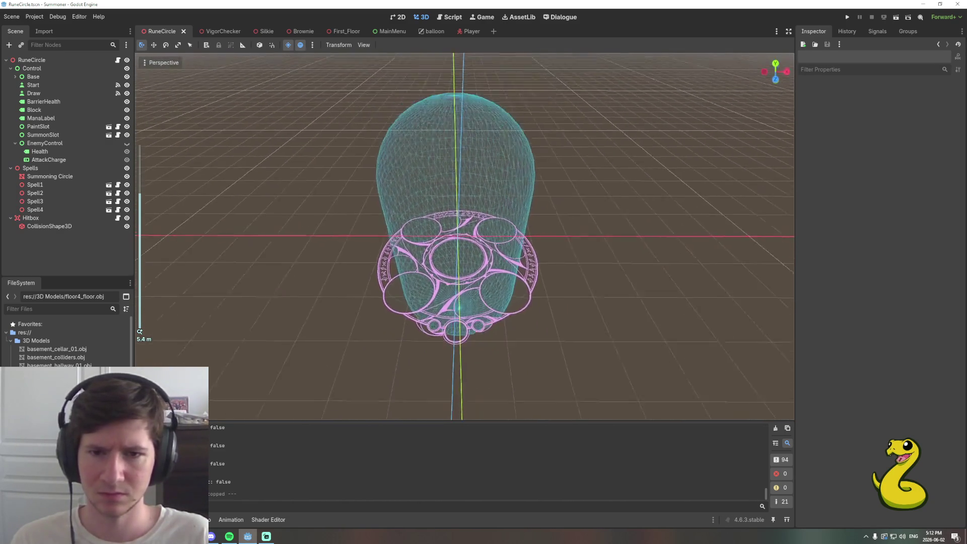
scroll(237, 325, "down", 4)
scroll(237, 325, "down", 3)
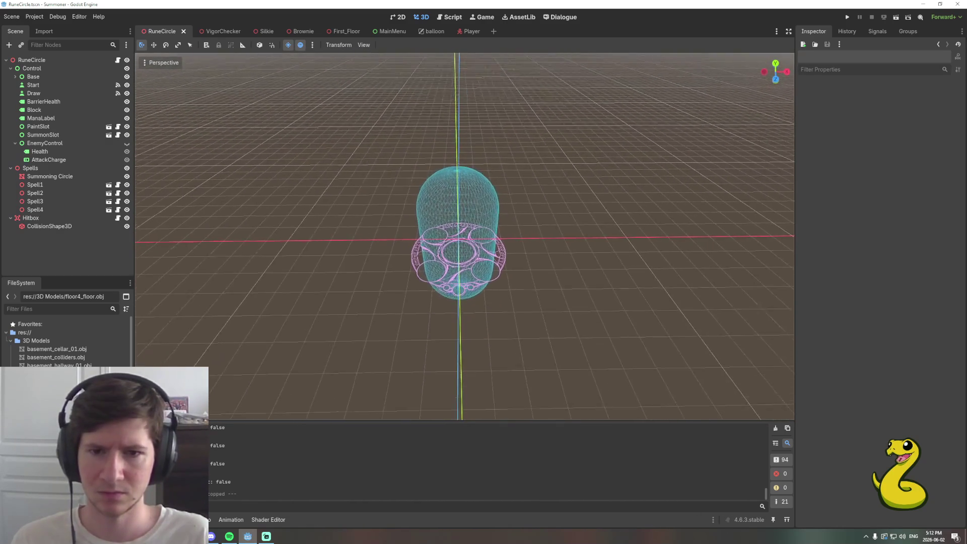
scroll(248, 316, "up", 3)
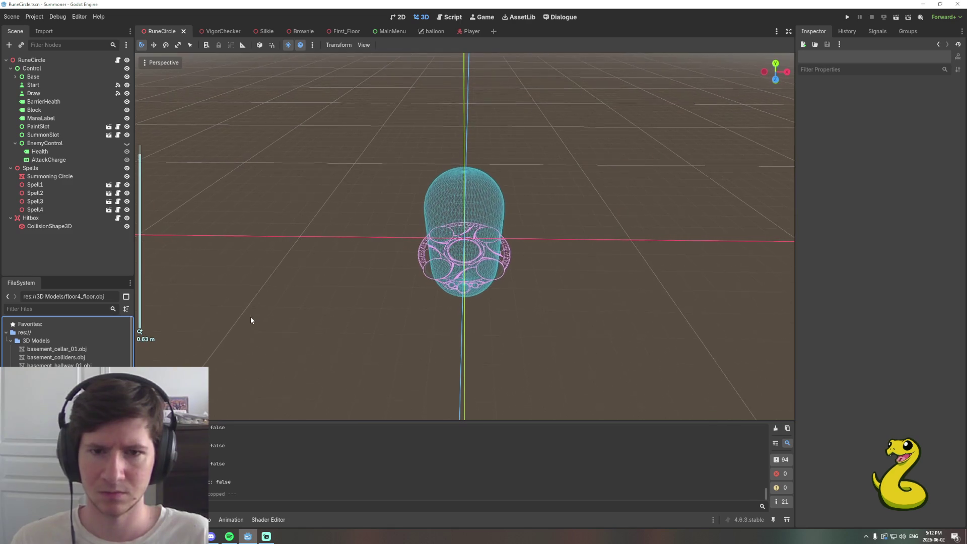
scroll(251, 321, "down", 2)
scroll(250, 321, "down", 3)
scroll(251, 321, "down", 3)
scroll(249, 321, "down", 4)
scroll(250, 321, "down", 3)
scroll(250, 321, "down", 3)
scroll(250, 322, "down", 3)
scroll(252, 322, "down", 3)
scroll(251, 319, "down", 3)
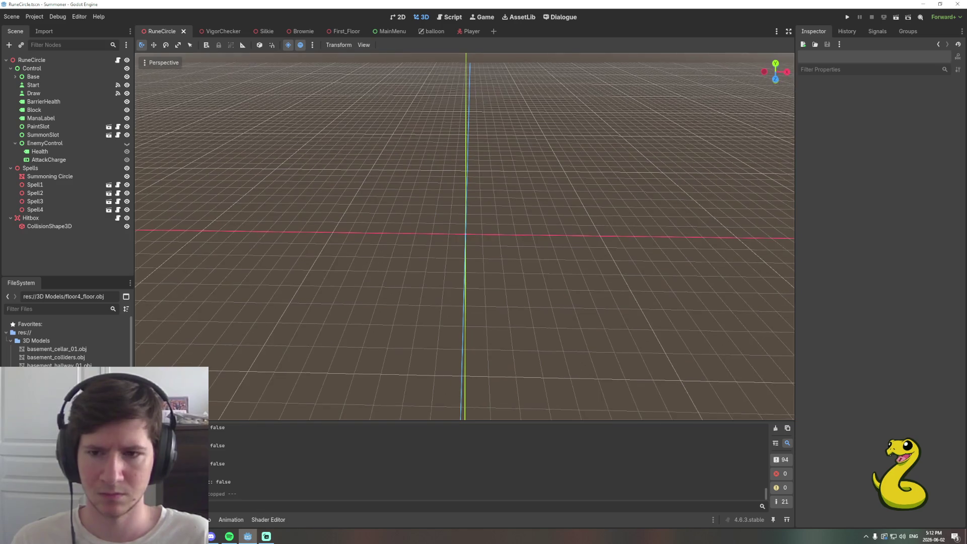
scroll(252, 319, "up", 10)
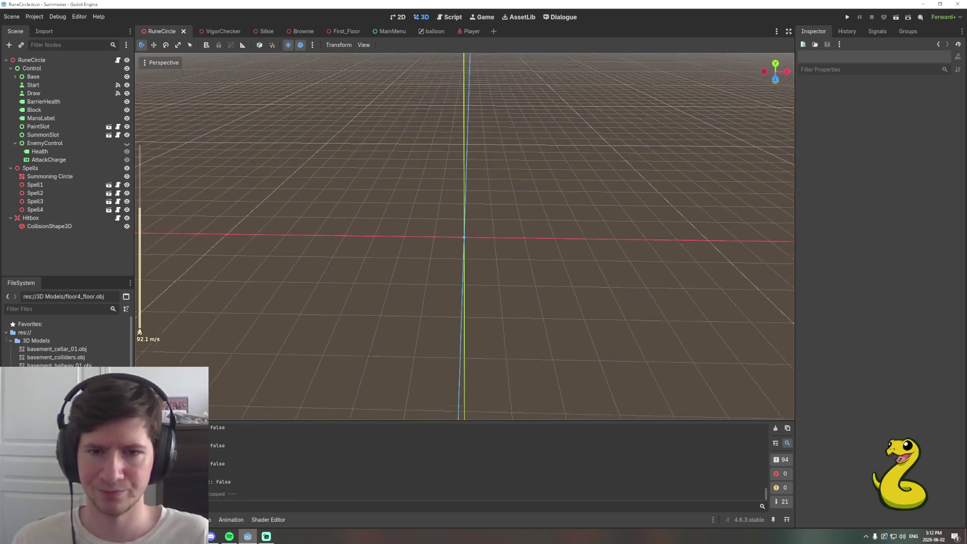
Fly the freelook camera back toward the scene origin
key("w")
key("w")
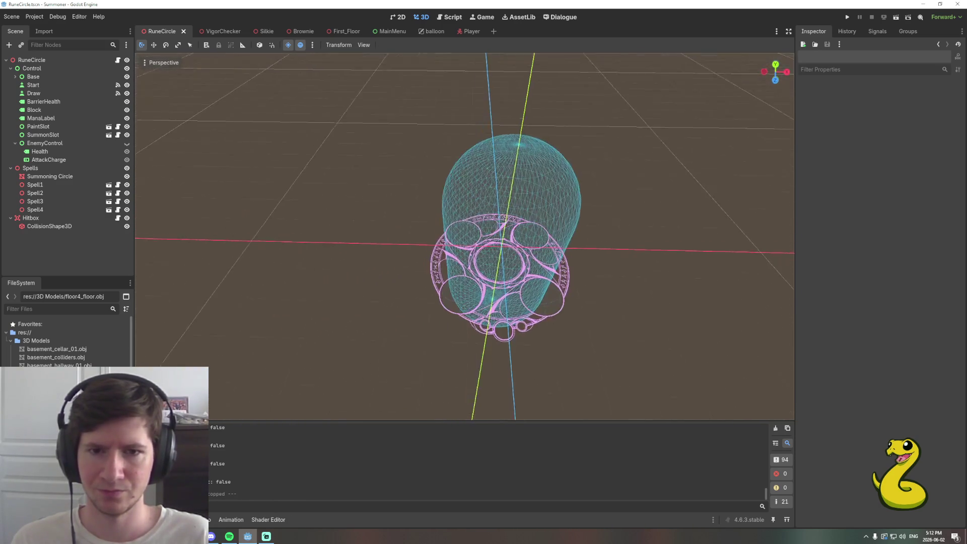
key("s")
scroll(465, 234, "down", 10)
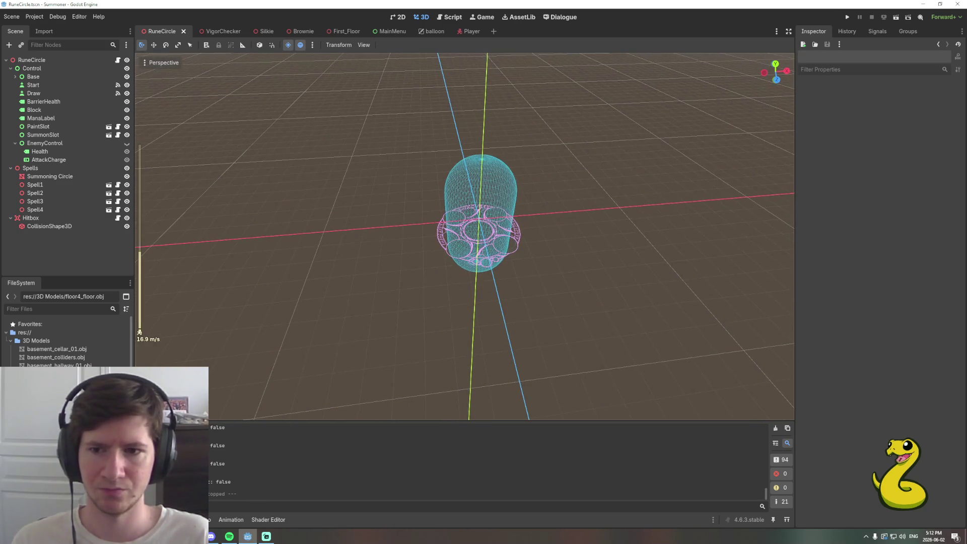
key("w")
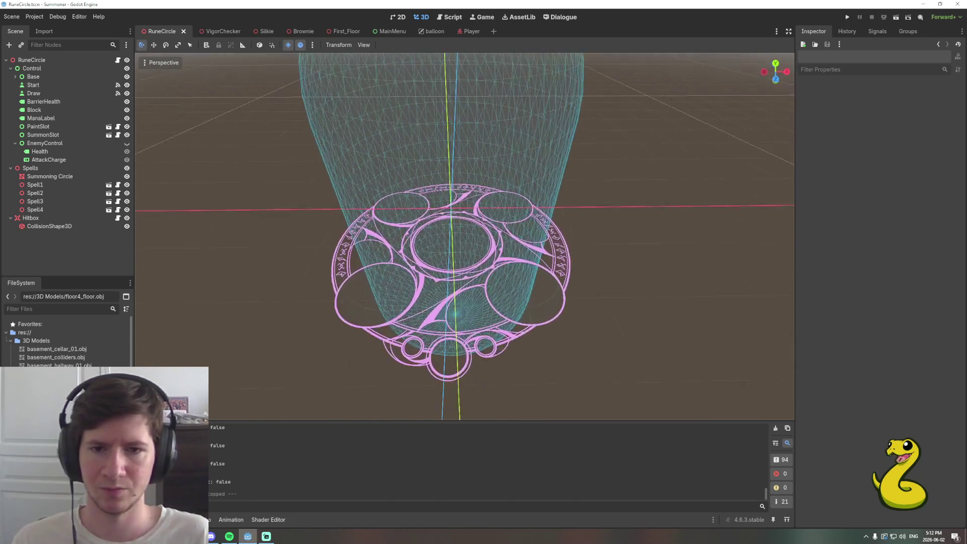
key("s")
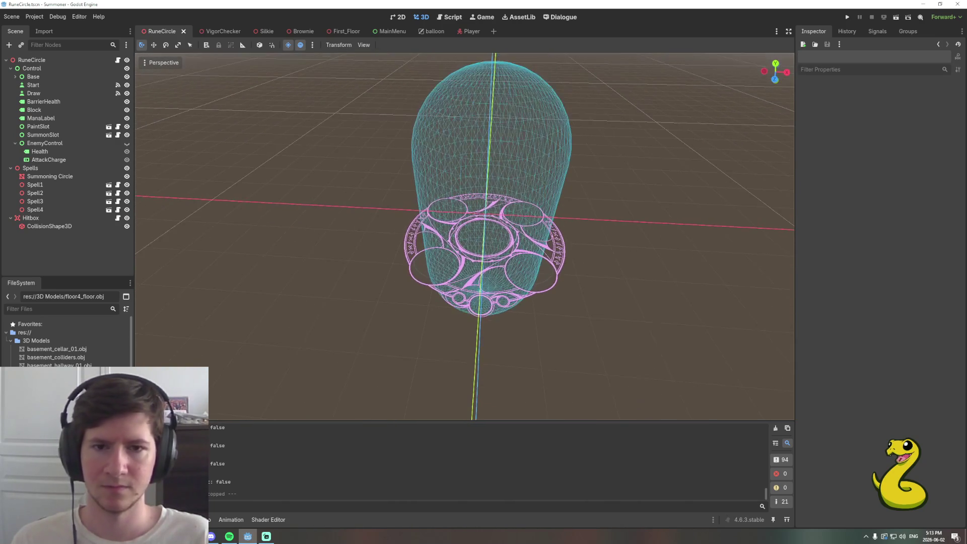
key("w")
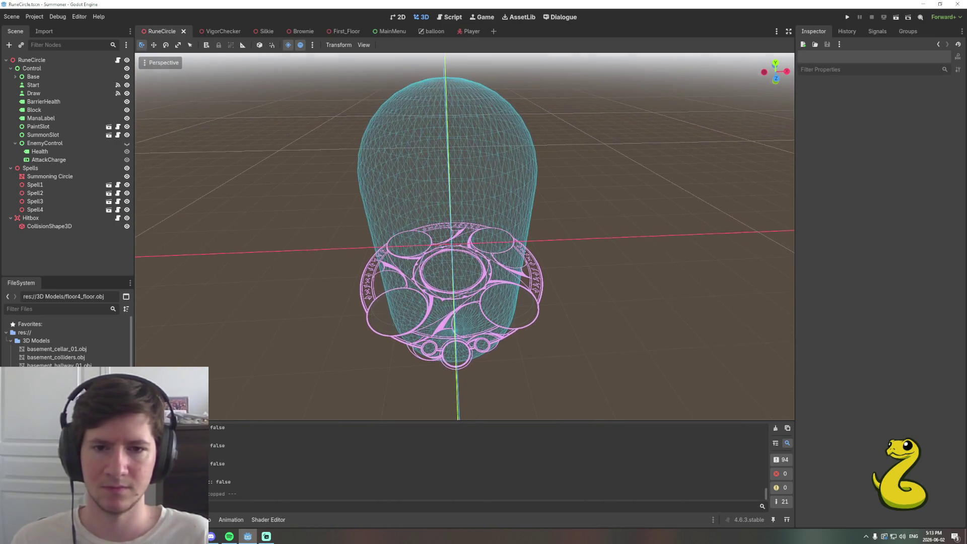
scroll(465, 237, "down", 5)
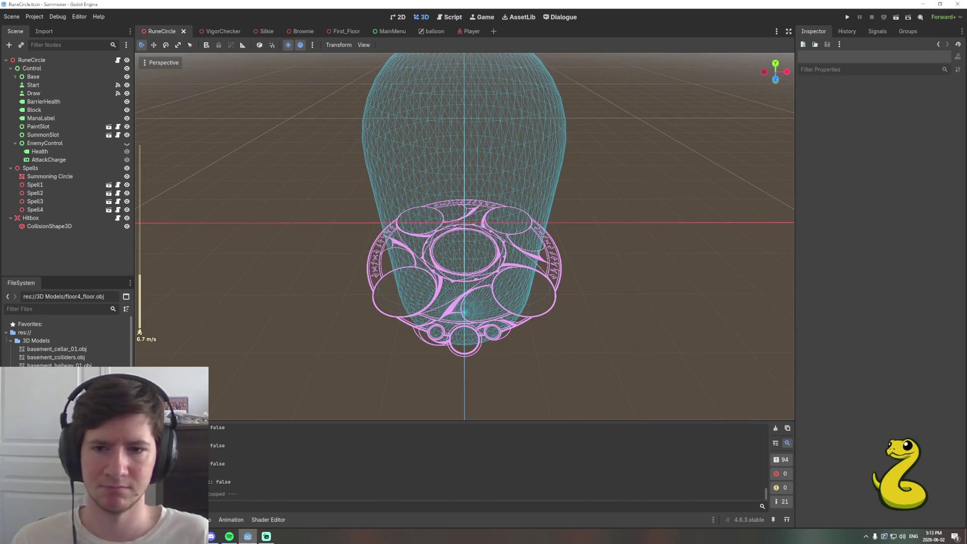
scroll(273, 319, "down", 2)
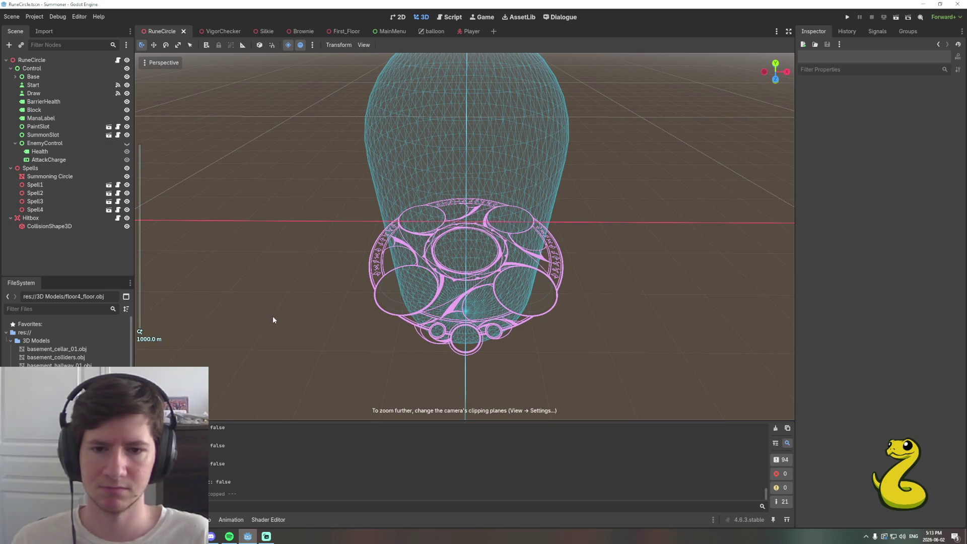
scroll(274, 320, "up", 2)
key("f")
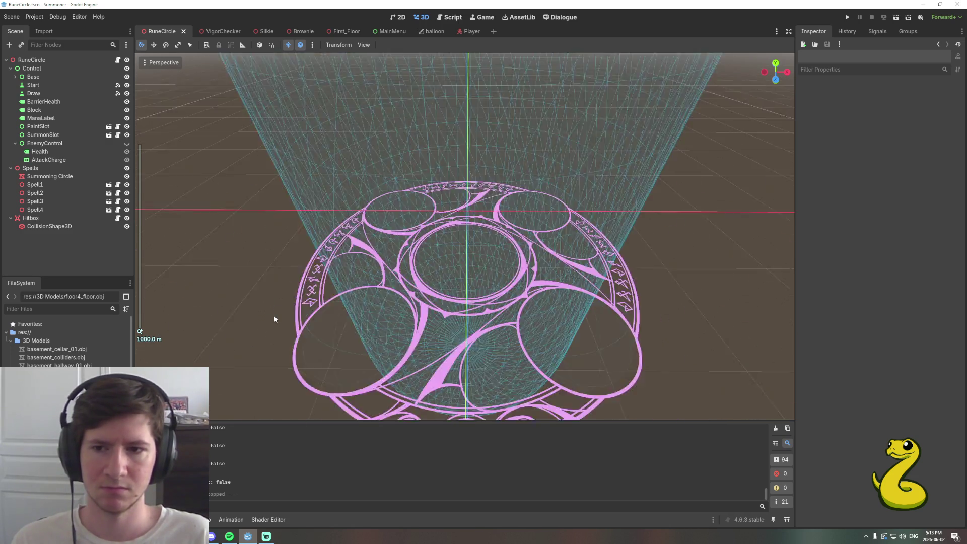
scroll(272, 318, "down", 5)
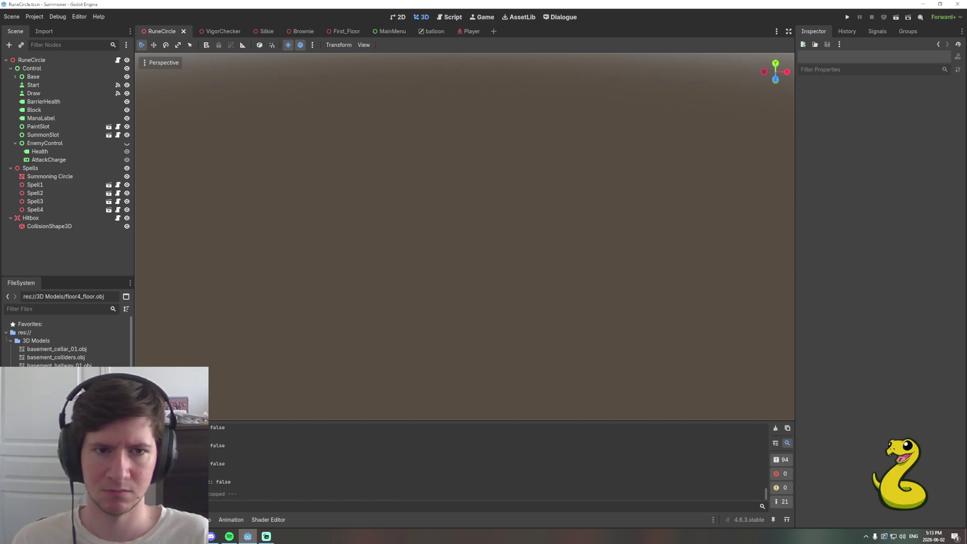
scroll(465, 235, "up", 2)
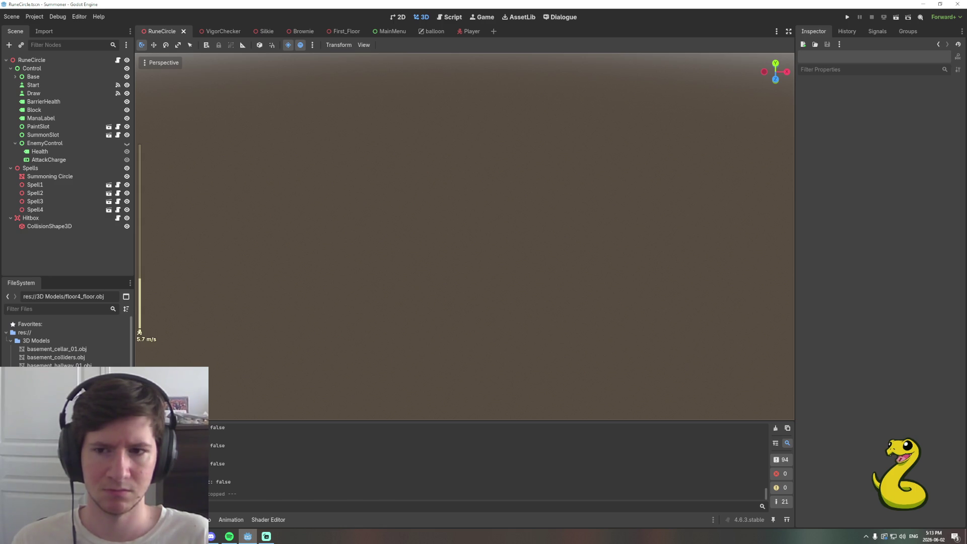
scroll(464, 236, "up", 4)
key("w")
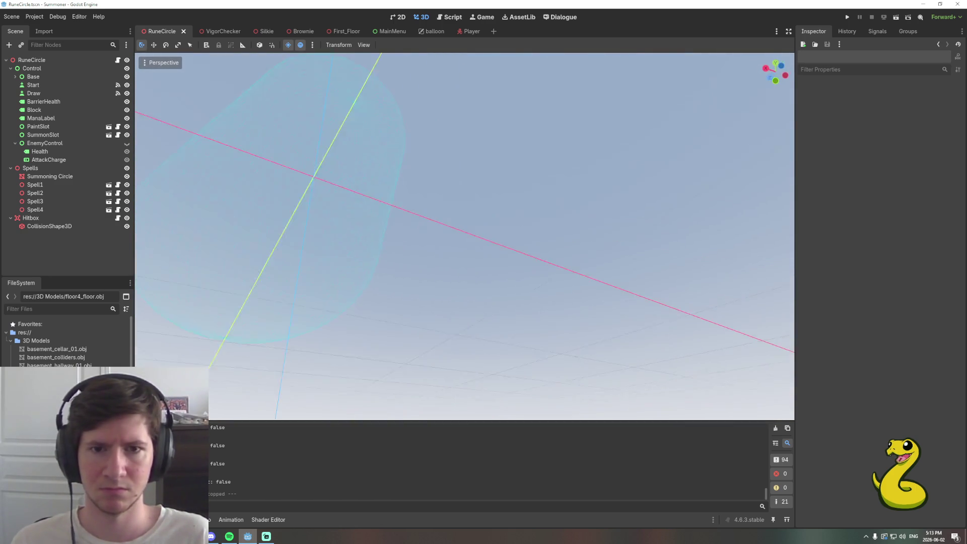
key("f")
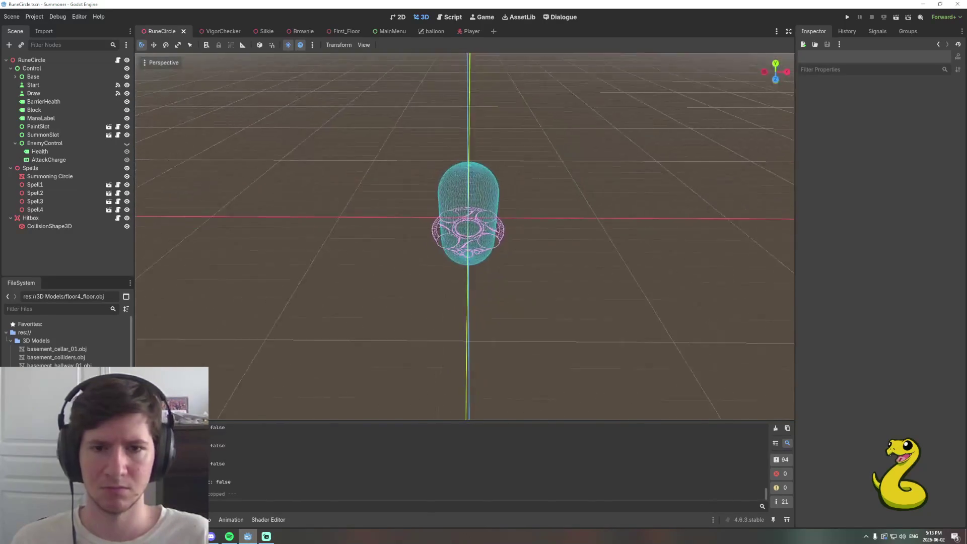
scroll(271, 313, "down", 10)
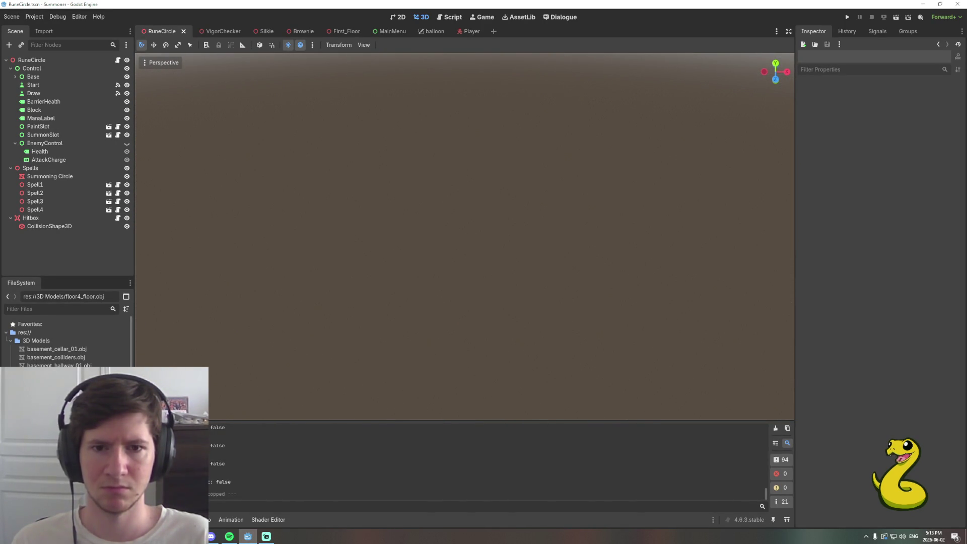
key("f")
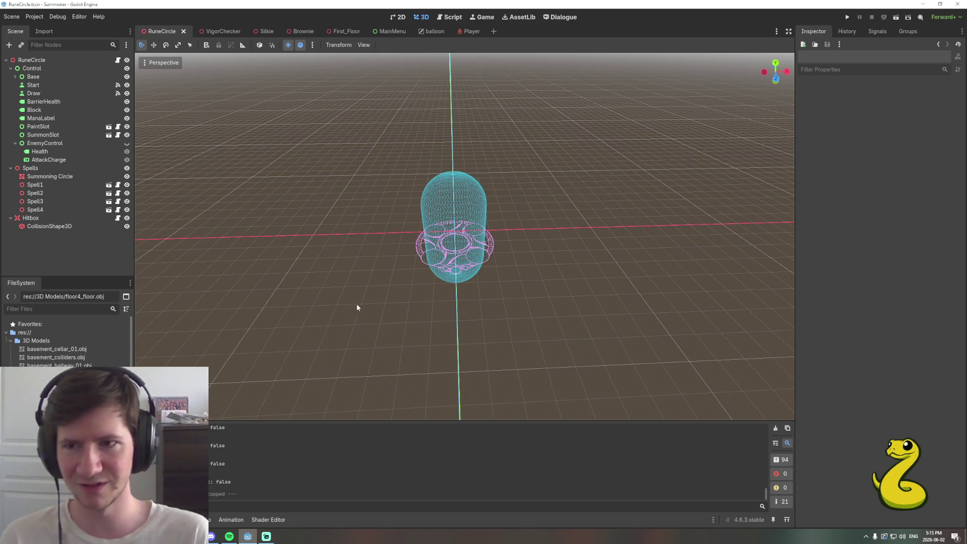
scroll(358, 306, "up", 8)
scroll(464, 237, "down", 5)
scroll(465, 237, "up", 5)
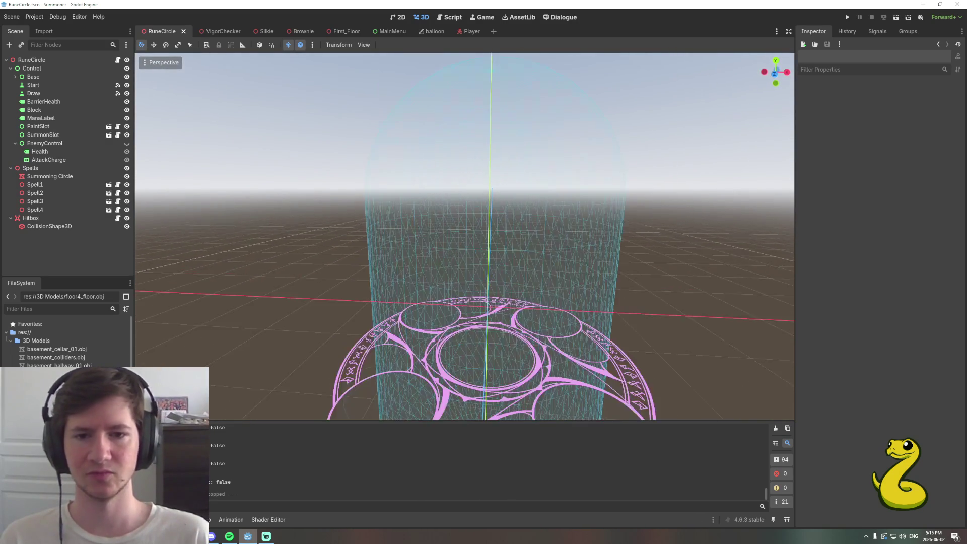
scroll(464, 236, "up", 2)
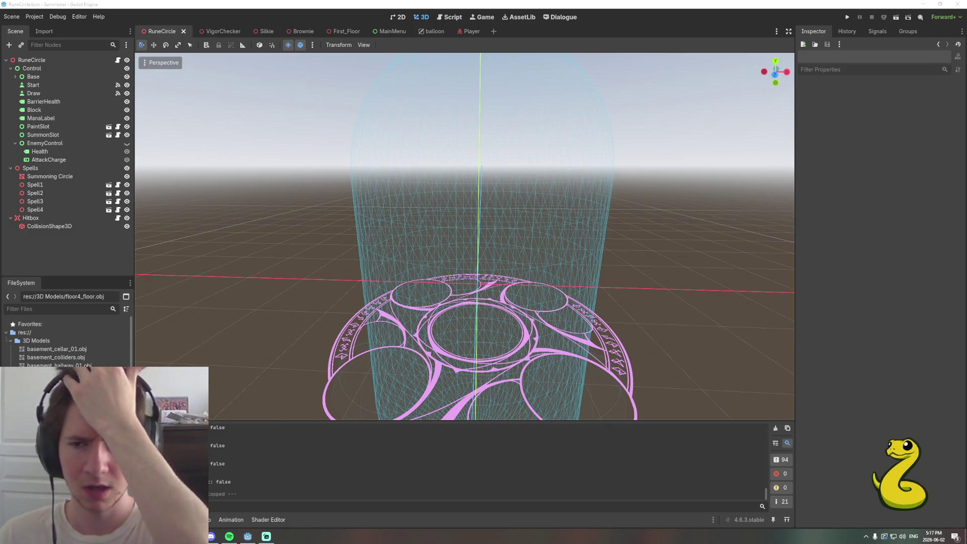
left_click_drag(199, 303, 204, 250)
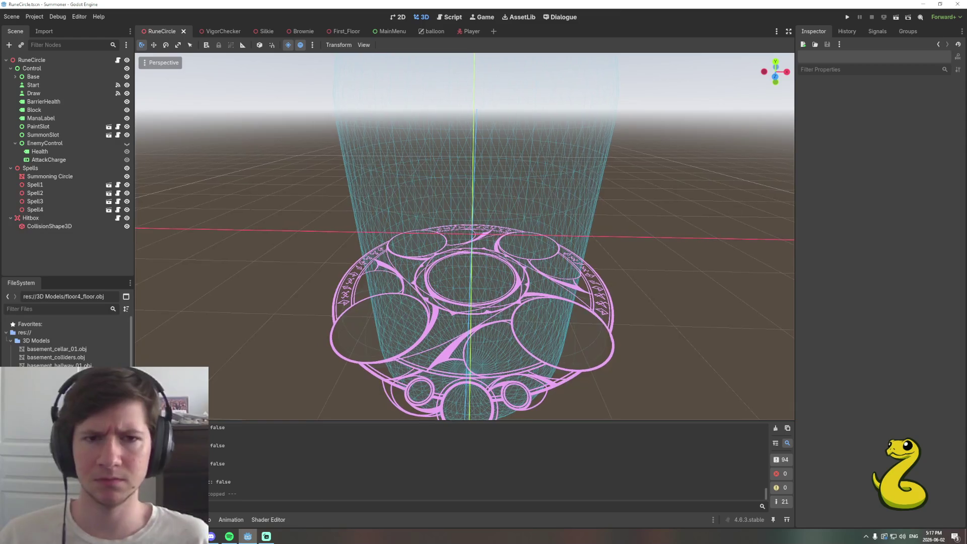
scroll(465, 234, "down", 3)
scroll(465, 234, "up", 3)
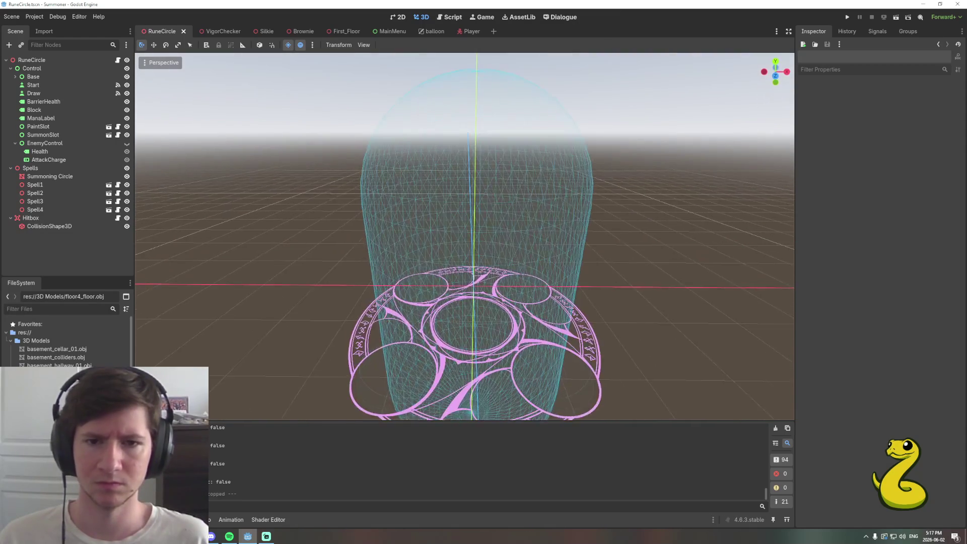
scroll(464, 234, "down", 3)
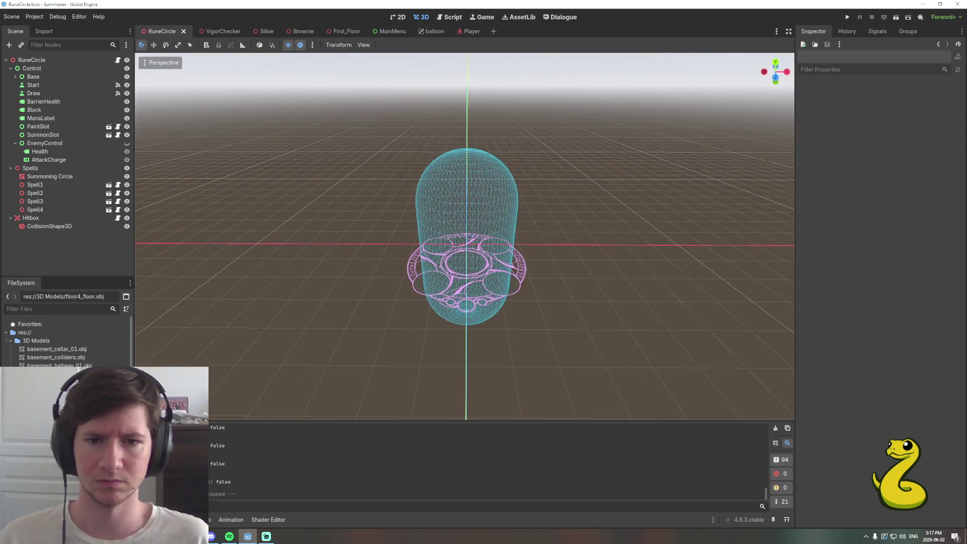
scroll(465, 234, "up", 3)
scroll(465, 235, "down", 4)
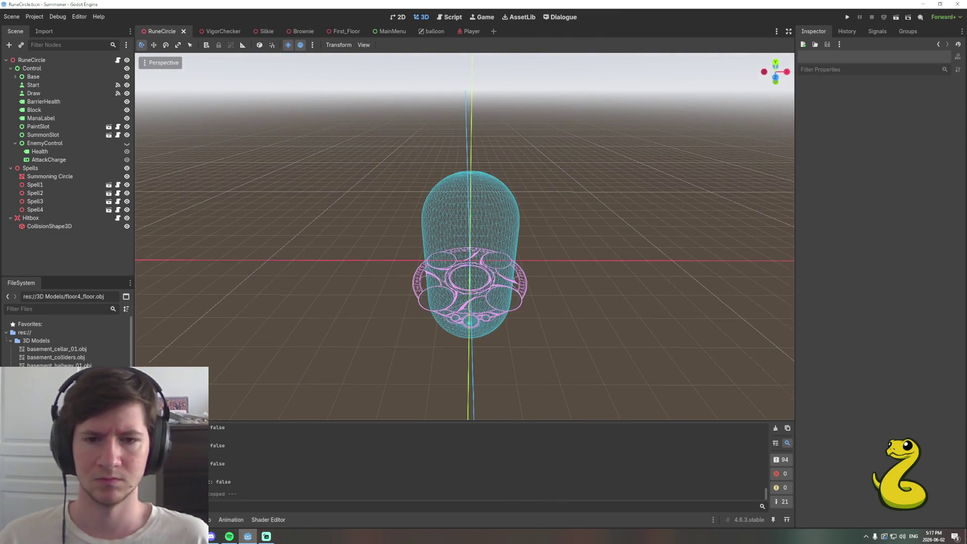
scroll(465, 235, "up", 2)
scroll(465, 234, "up", 3)
scroll(465, 235, "down", 5)
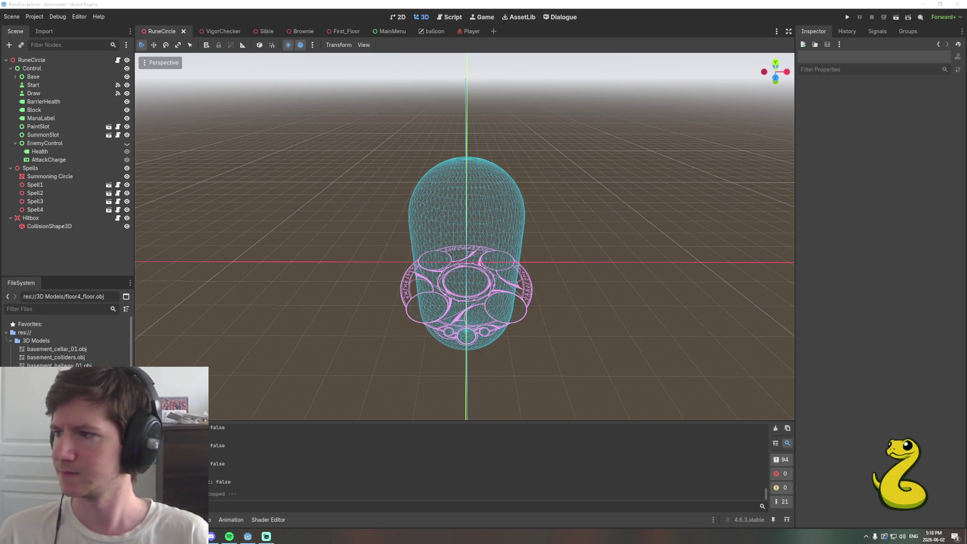
left_click_drag(94, 198, 94, 324)
Maximize the Auto Battler Ideas notes, bring the Items spreadsheet over them and merge in the Drop Tables window
double_click(94, 325)
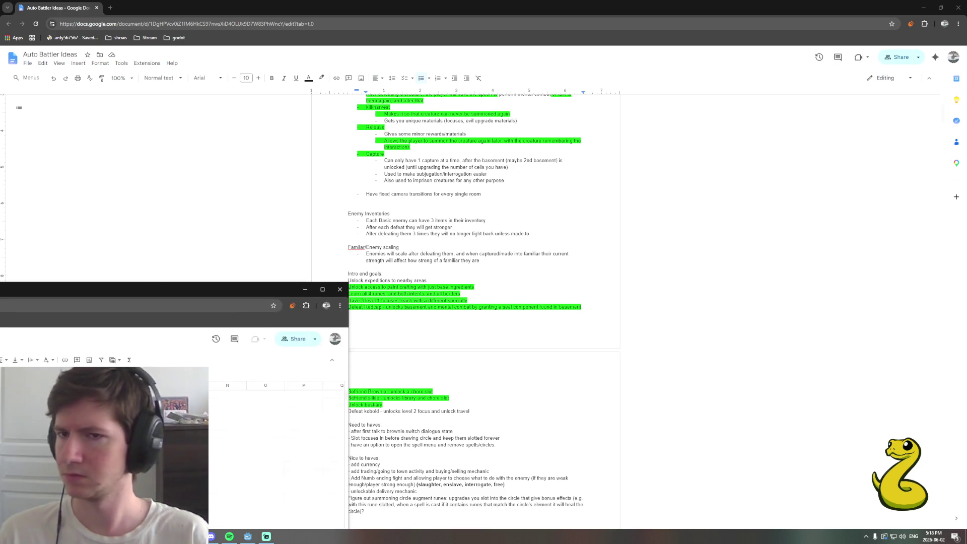
mouse_move(0, 211)
left_mouse_down()
mouse_move(114, 289)
mouse_move(136, 7)
left_mouse_up()
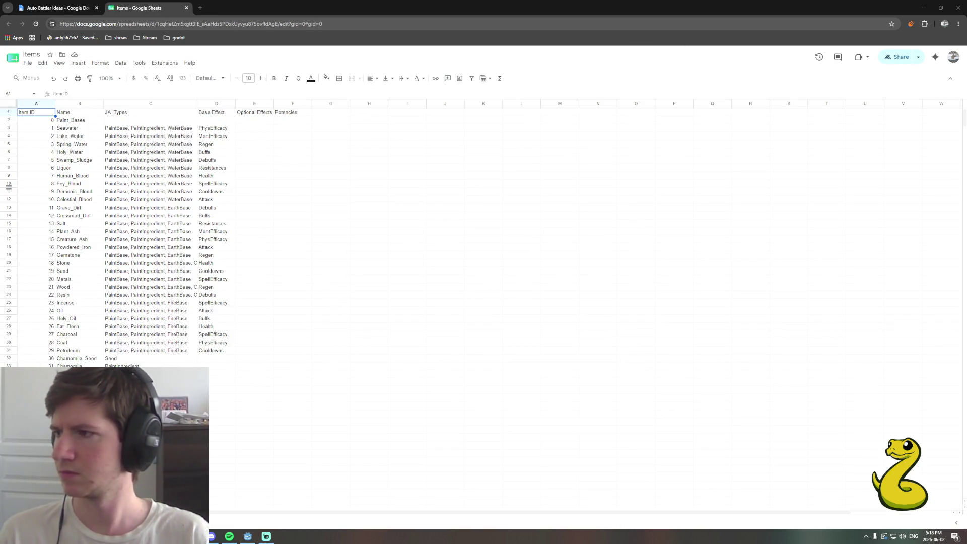
left_click_drag(113, 191, 235, 8)
Return to the Items spreadsheet tab to view the Focus material rows
left_click(133, 8)
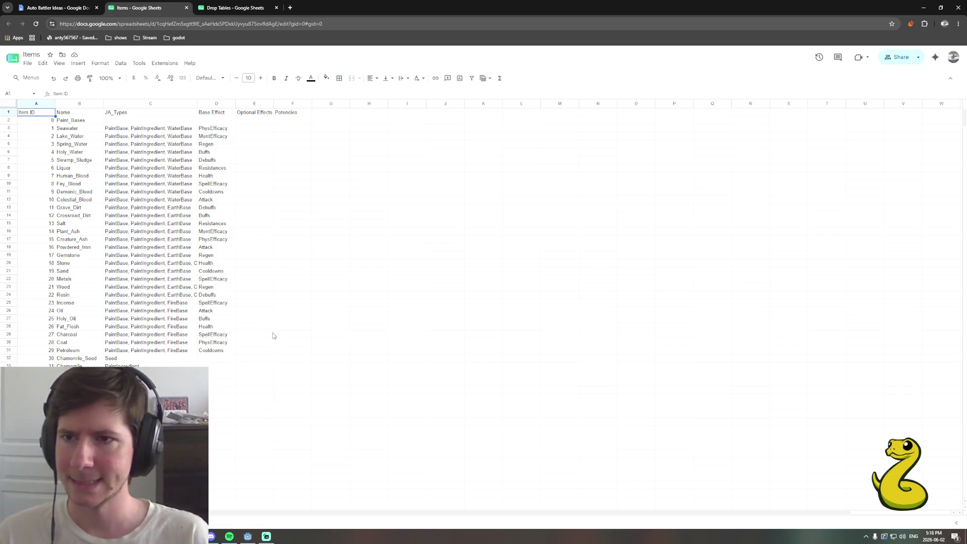
scroll(273, 335, "down", 5)
scroll(274, 331, "down", 5)
scroll(276, 327, "down", 5)
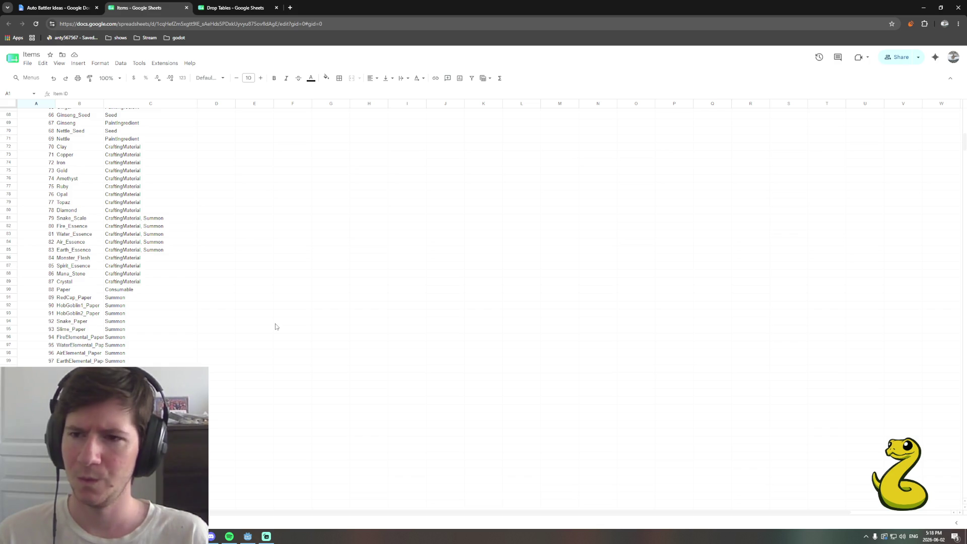
scroll(275, 326, "down", 2)
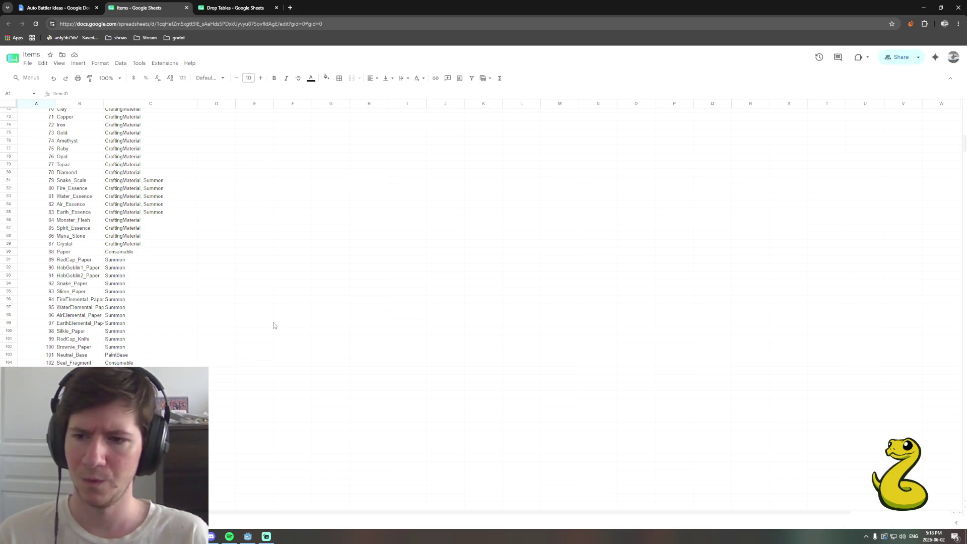
scroll(274, 325, "down", 2)
scroll(273, 325, "down", 3)
scroll(274, 326, "down", 2)
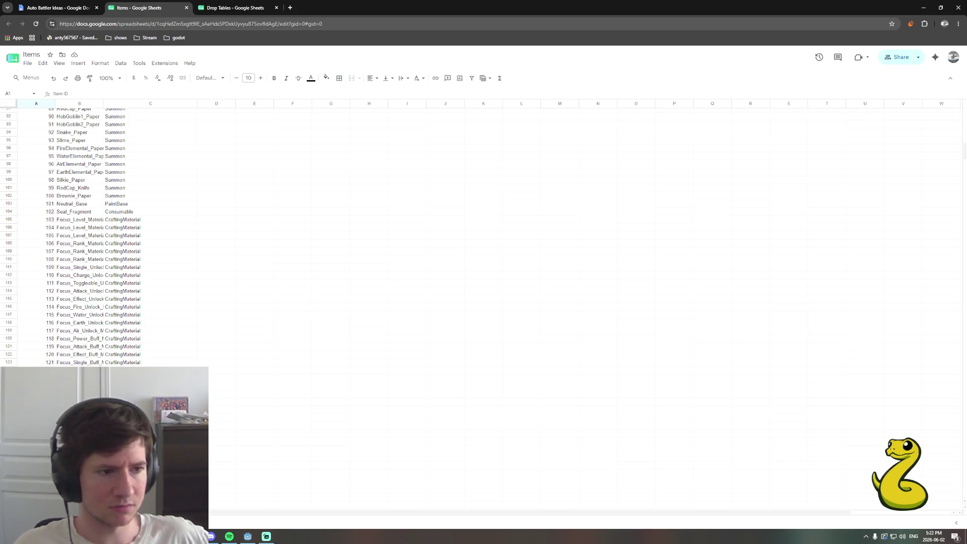
left_click(88, 310)
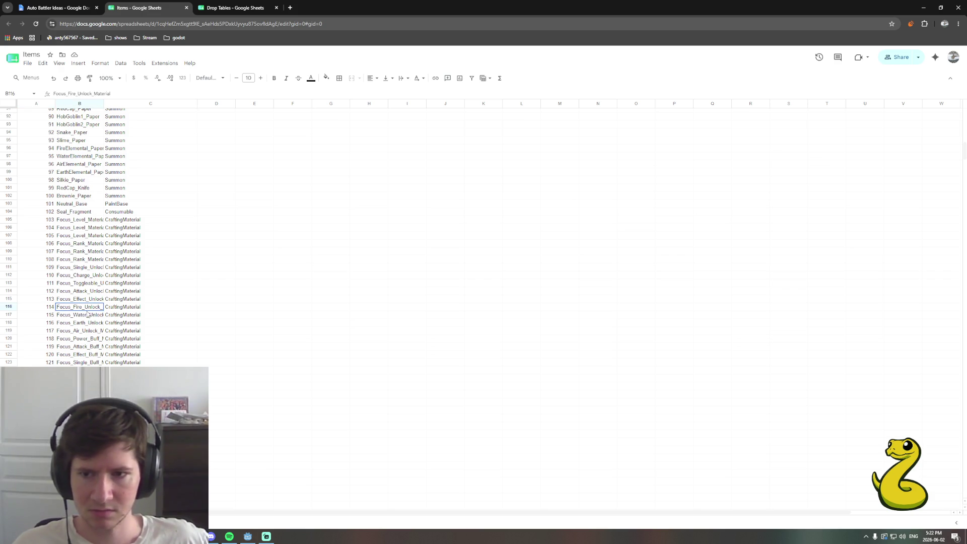
left_click(88, 316)
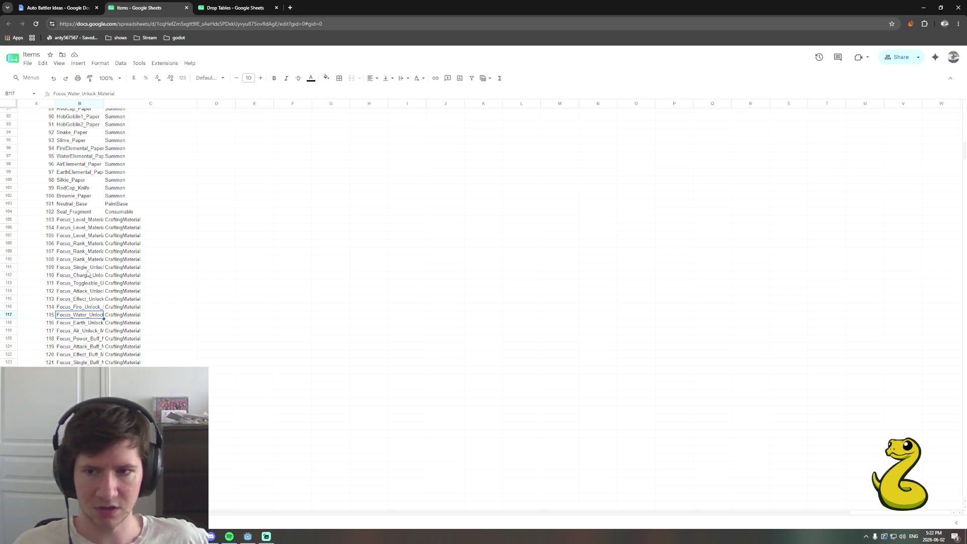
left_click_drag(87, 268, 84, 333)
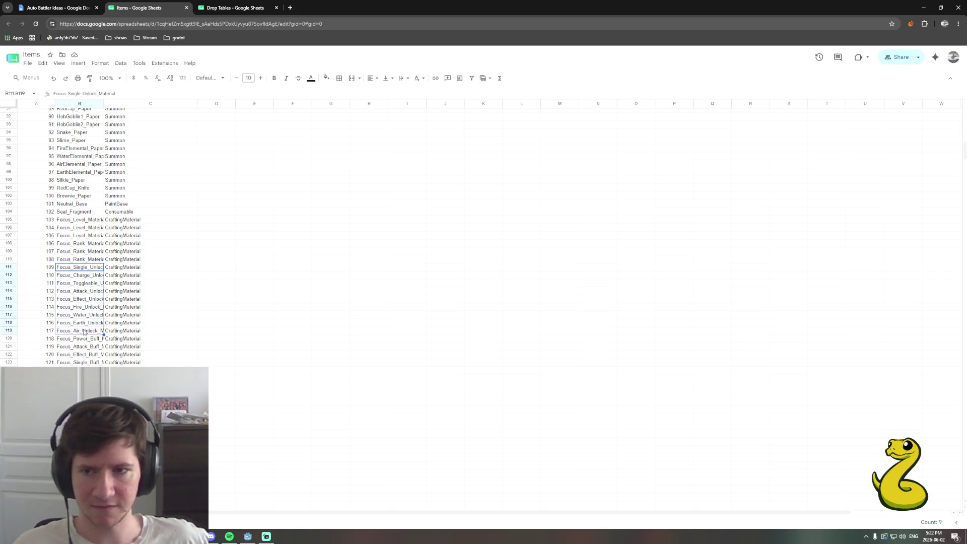
left_click(86, 271)
left_click(202, 269)
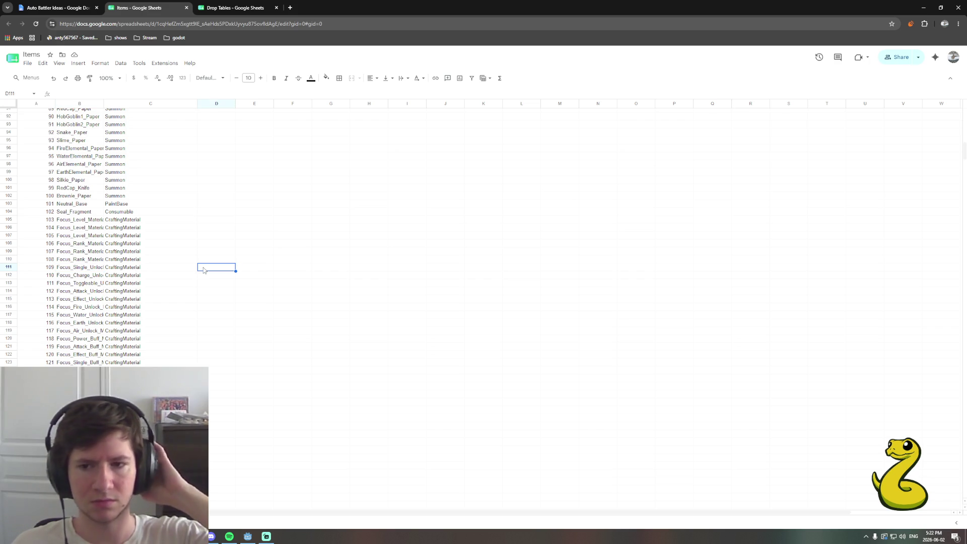
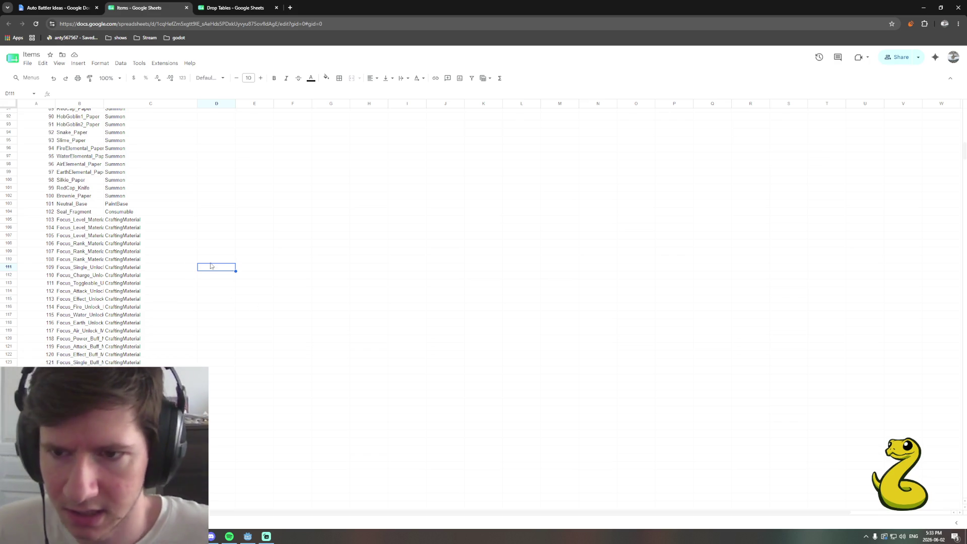
Review the Items sheet, then switch back to the Auto Battler Ideas design doc
left_click(250, 267)
left_click(218, 267)
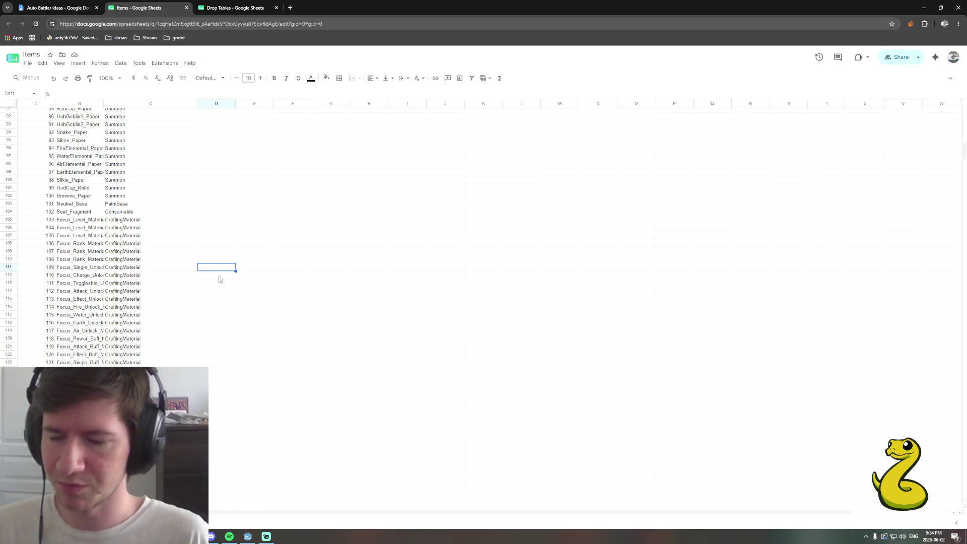
left_click(217, 301)
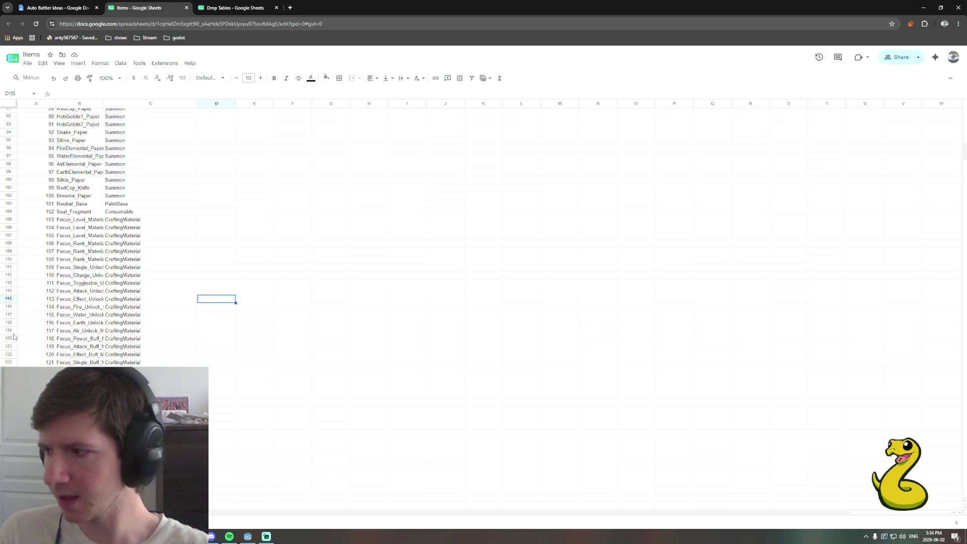
key("ctrl+shift+Tab")
type("Limitation")
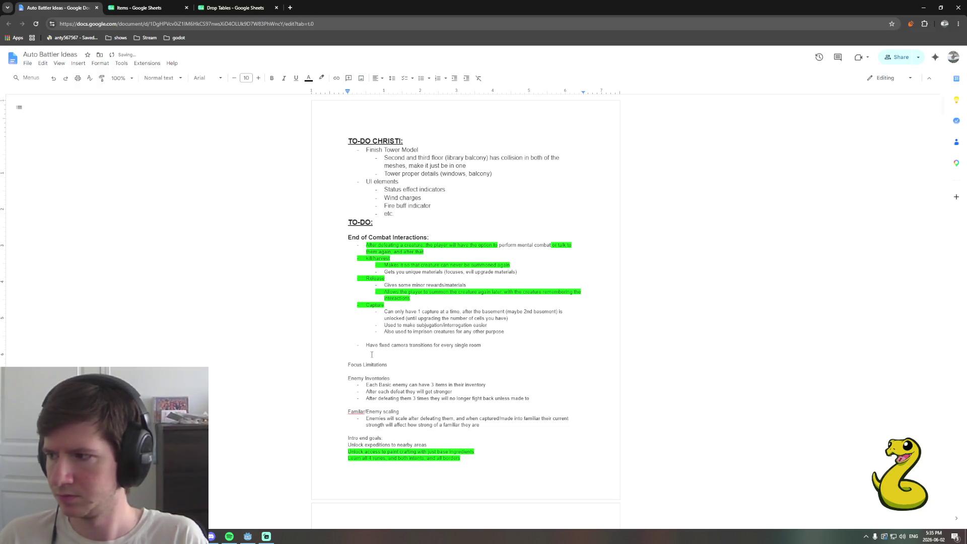
Write a bullet on a lower-level focus, adding 'if the focus is just one level lower' and dropping 'get one cast off'
key("Return")
key("ctrl+shift+8")
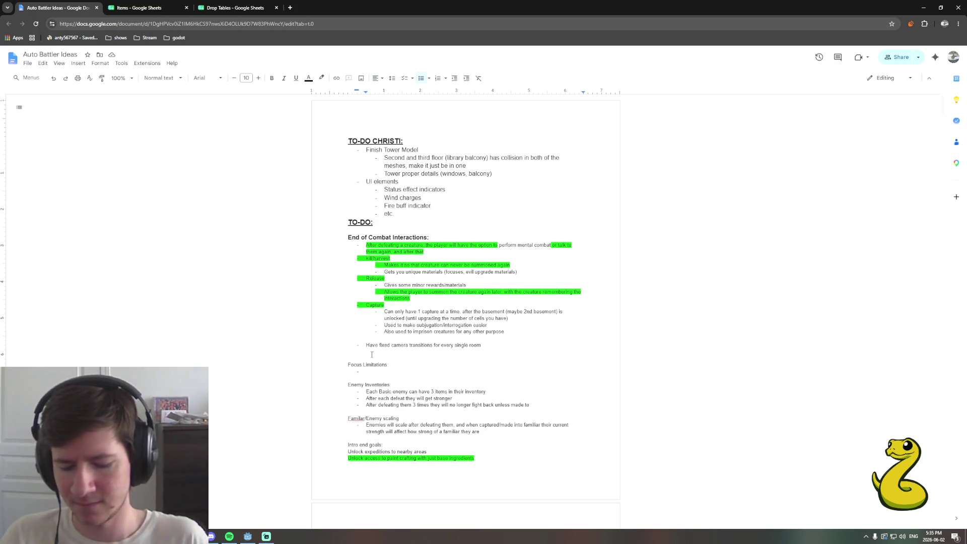
type("When using a")
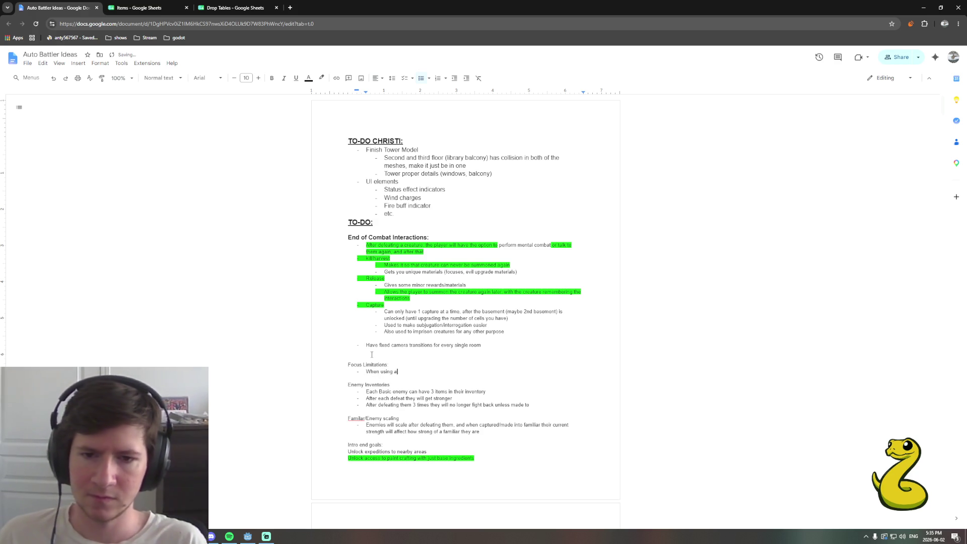
type(" focus the")
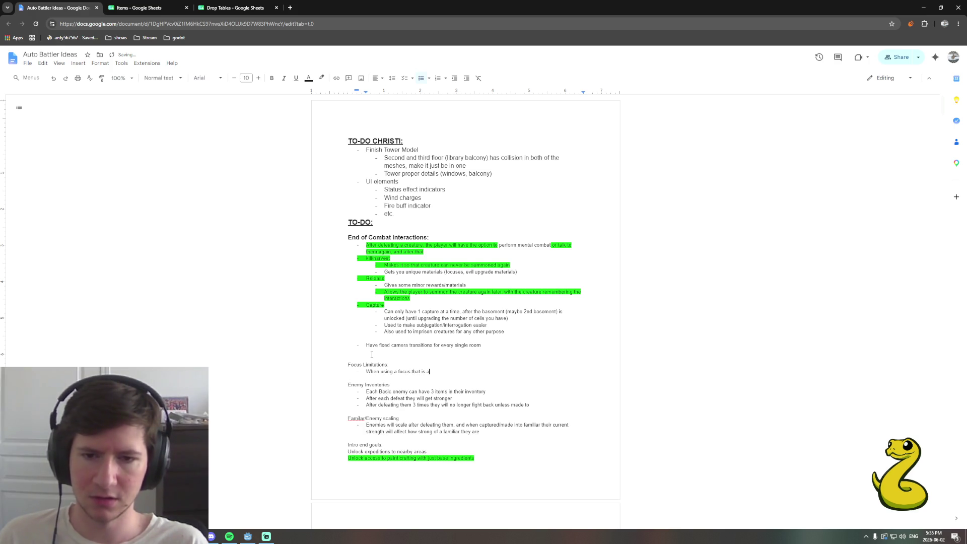
type("er level than the spell it is slotted i")
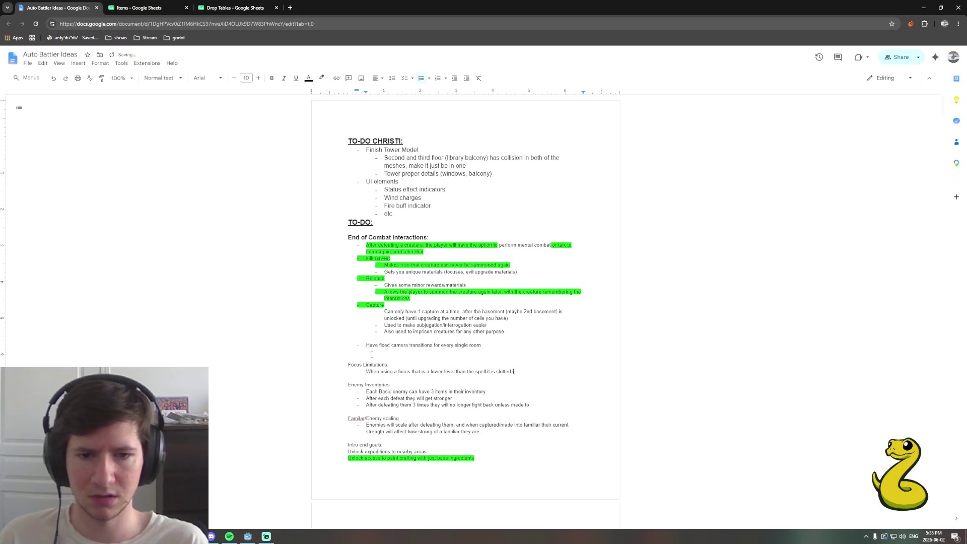
type("n, the focus ")
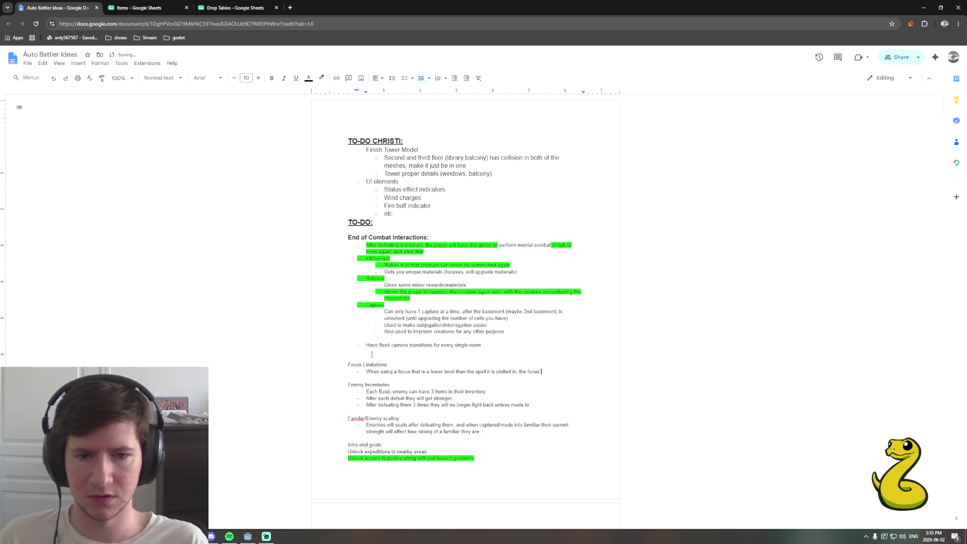
type("will get one")
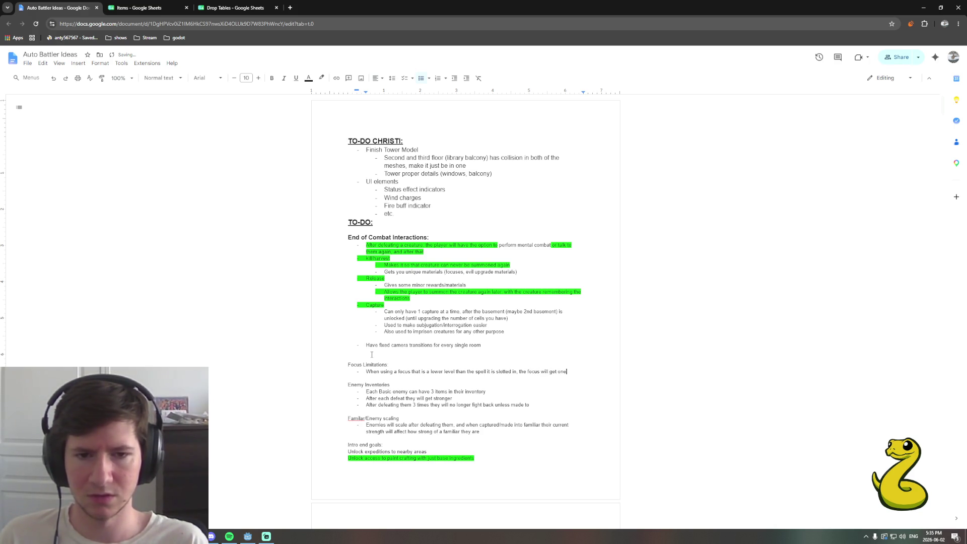
type(" cast off")
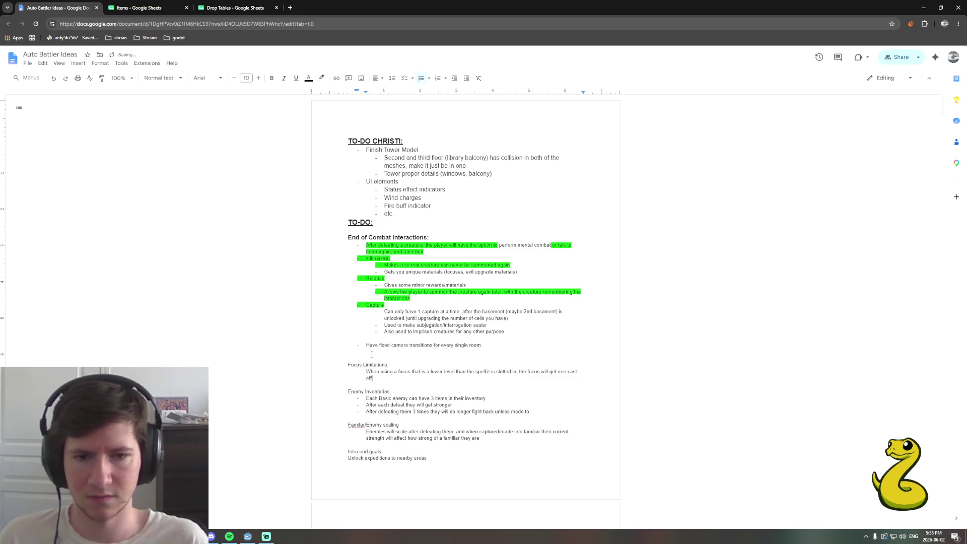
left_click(520, 372)
type("if the focus is ")
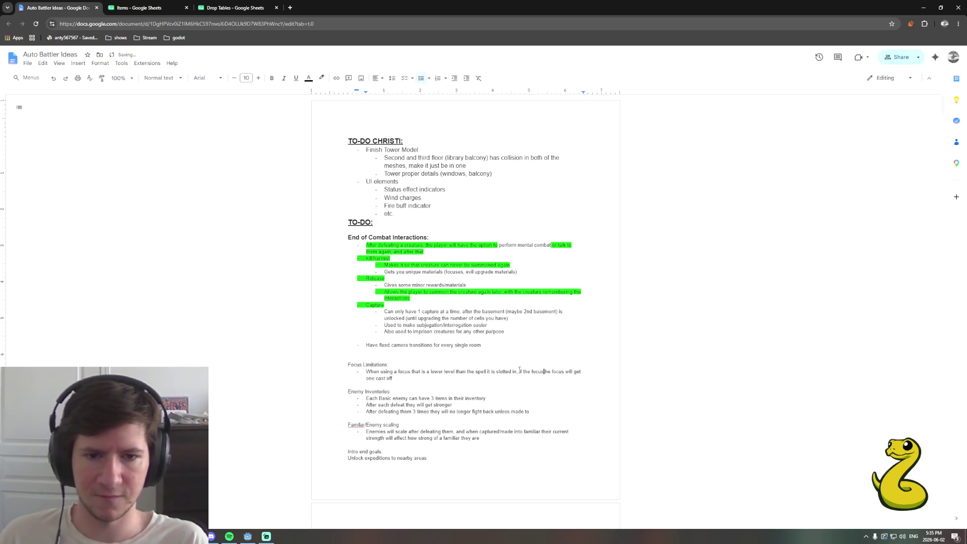
type("just one level lower")
key("End")
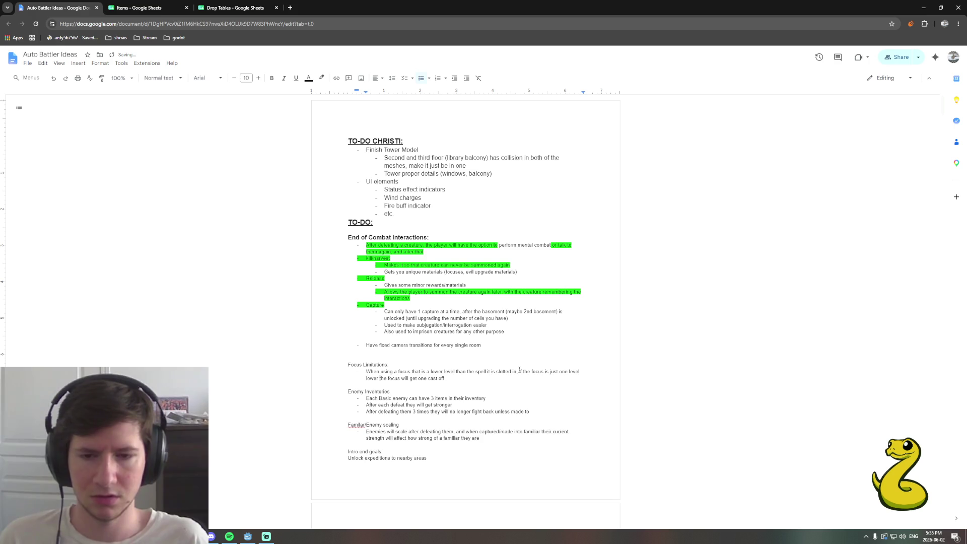
key("BackSpace")
key("BackSpace")
key("BackSpace")
type("cast the spell")
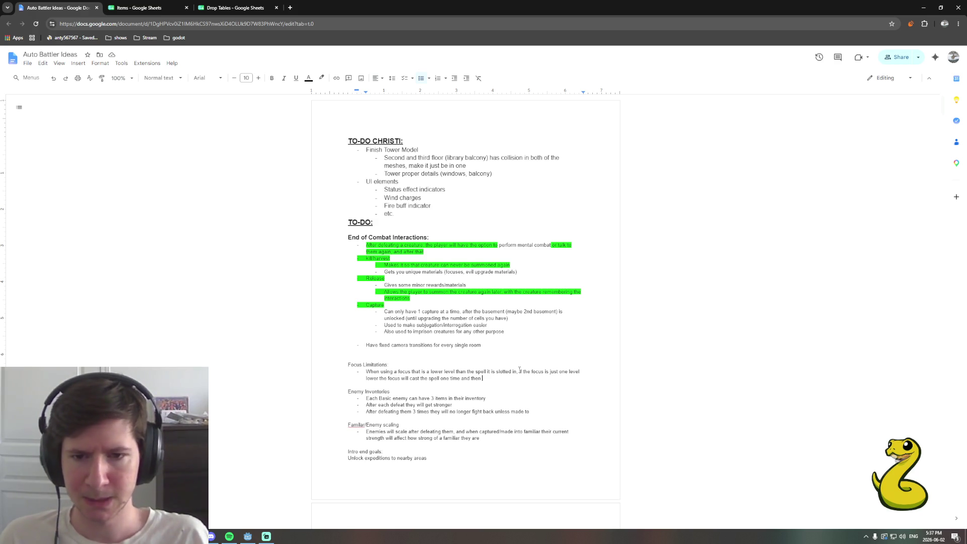
Remove the comma after 'slotted in' and move the one-level-lower case onto its own line
key("Up")
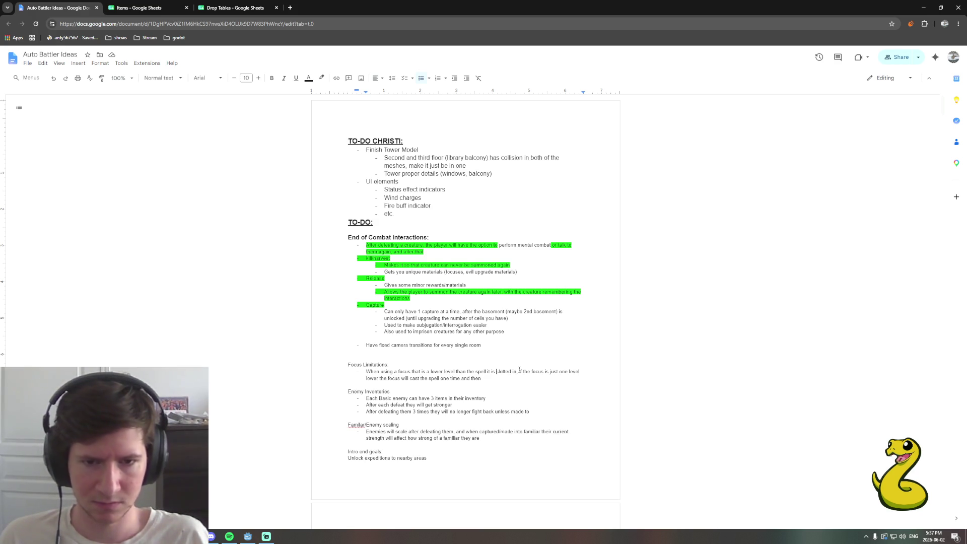
key("BackSpace")
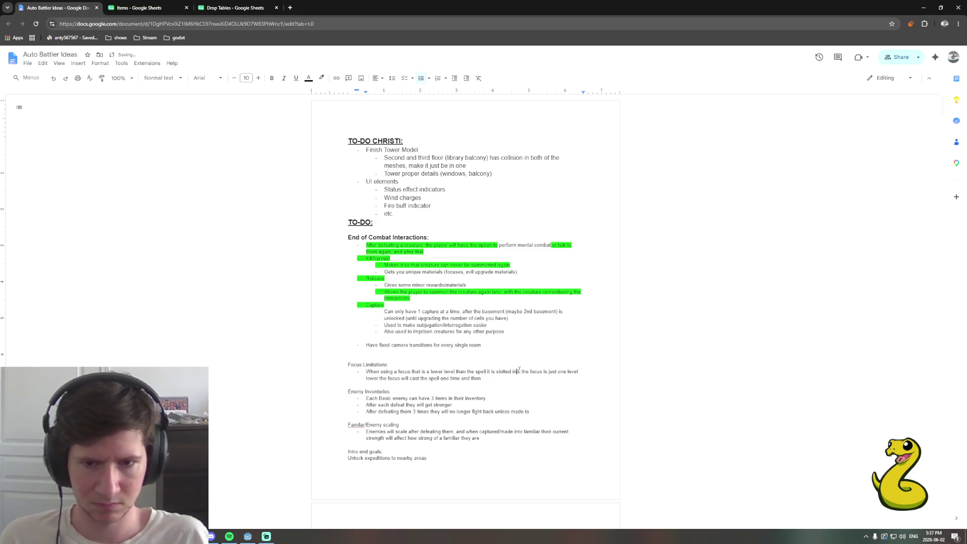
key("shift+Return")
type("If")
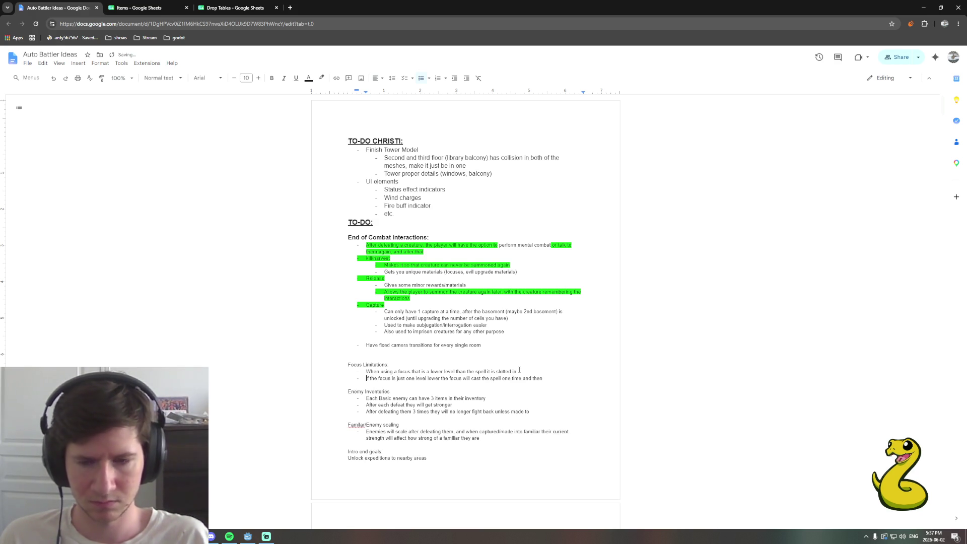
Nest the focus cases as sub-points: one level lower casts once, two breaks it, three levels lower completely destroyed
key("Tab")
key("End")
type("be disabled the rest of the summon")
key("Return")
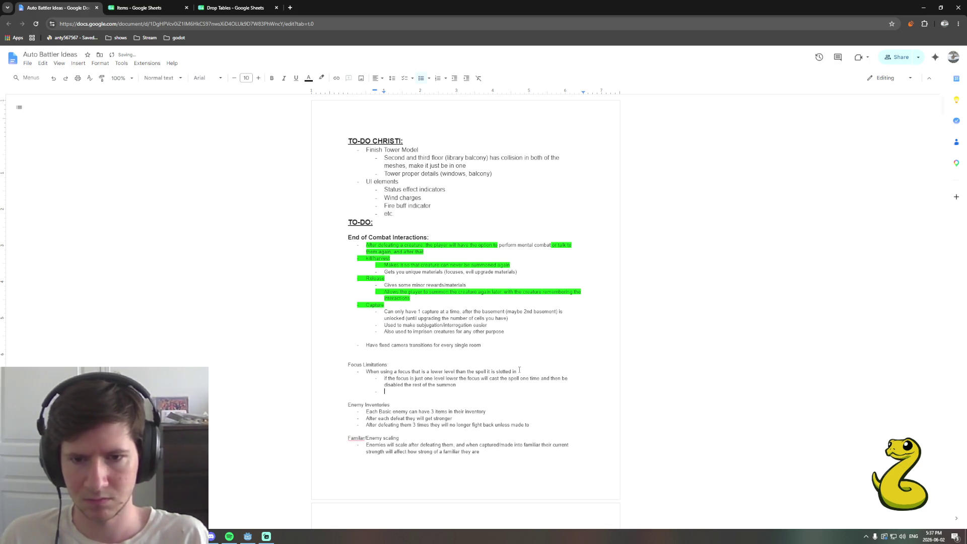
type("If the")
type("s i")
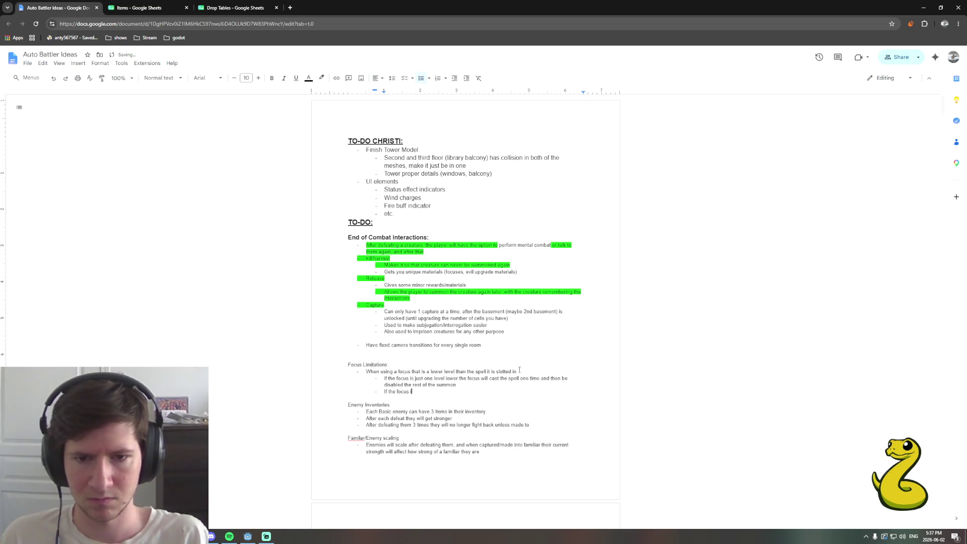
type("s as lower")
type("it will be damage")
key("BackSpace")
key("BackSpace")
key("BackSpace")
type("b")
type("requ")
key("BackSpace")
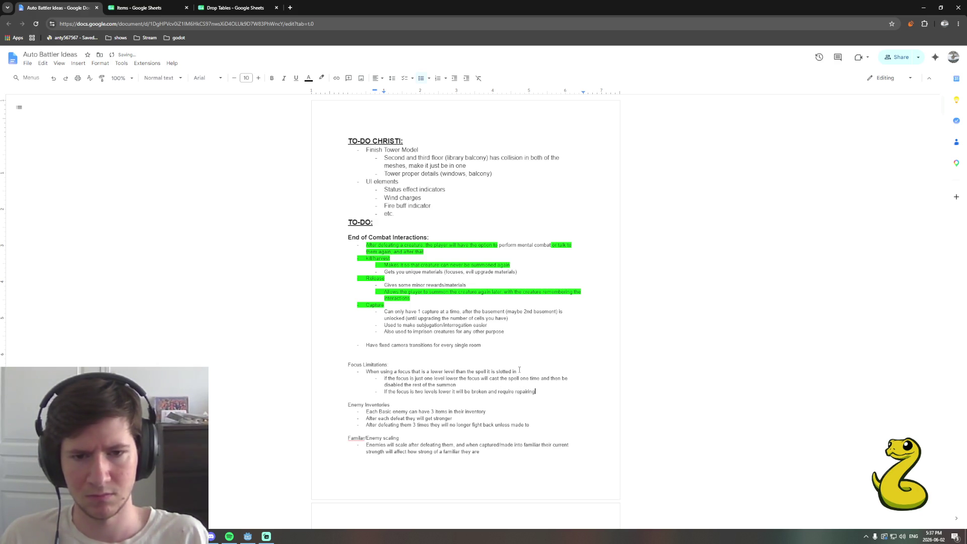
key("Return")
type("If the ")
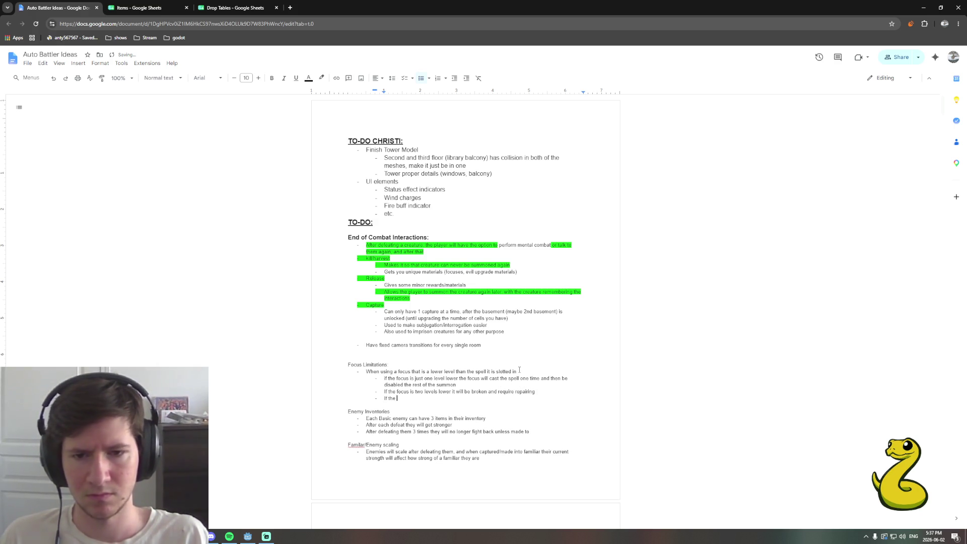
type("3")
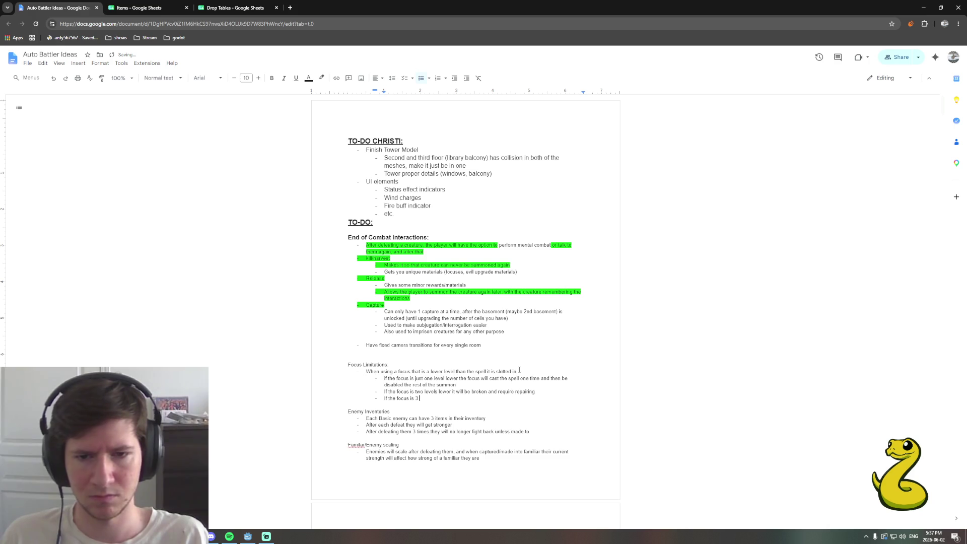
key("BackSpace")
type("three levels lower it")
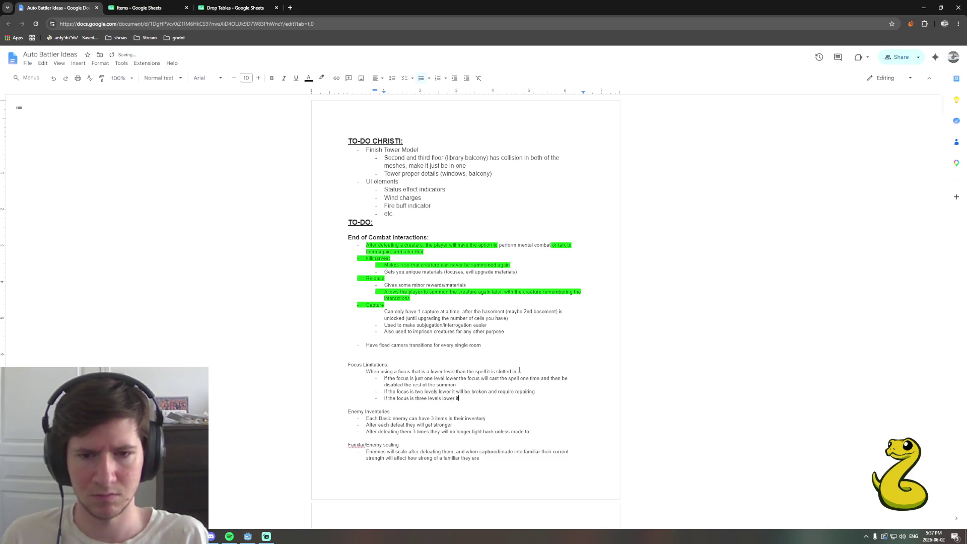
type("will be completely destroyed")
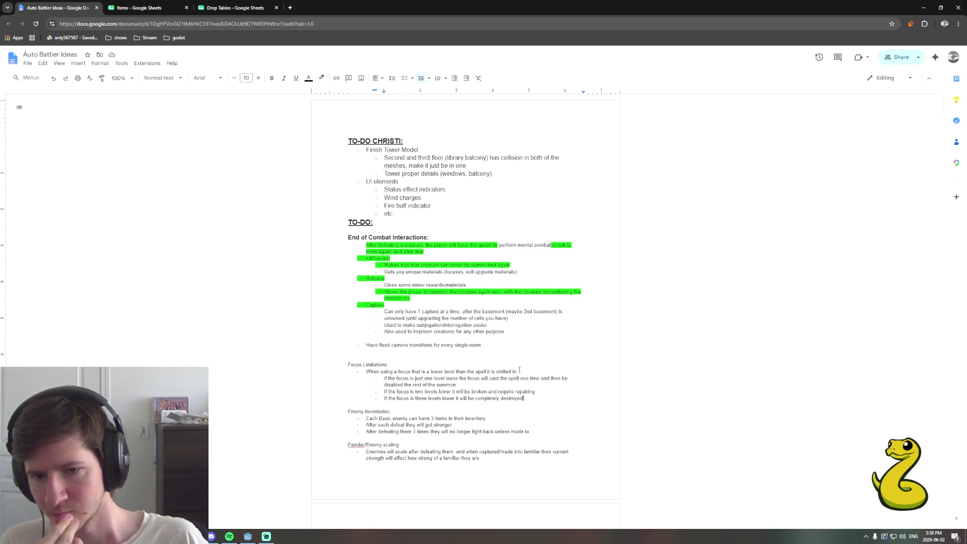
key("Down")
key("Down")
key("Down")
key("End")
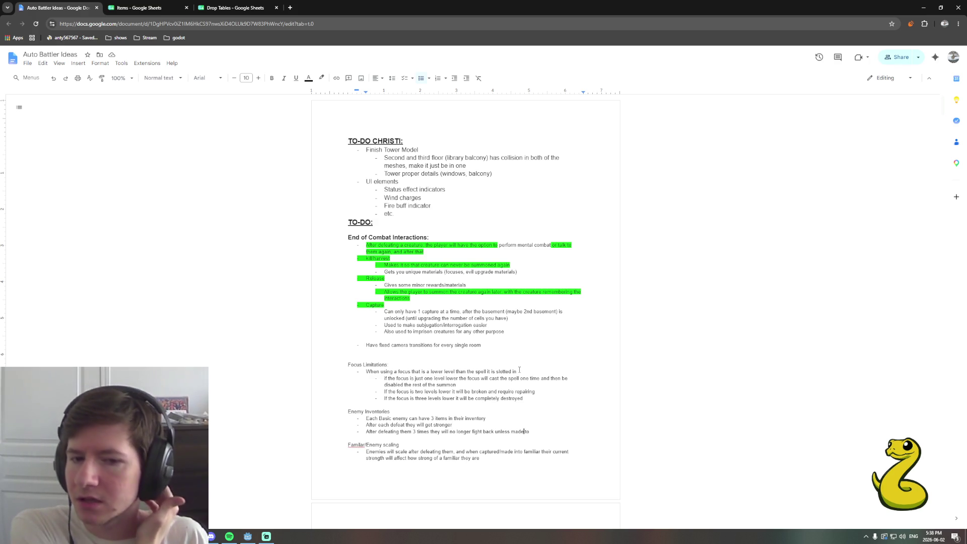
Start a new bullet after 'Each Basic enemy can have 3 items in their inventory'
key("Down")
key("End")
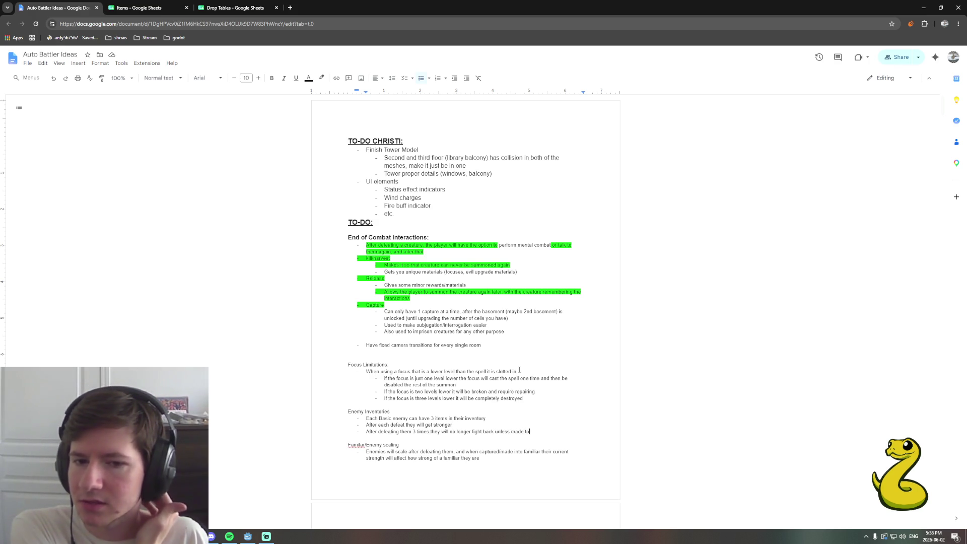
key("Return")
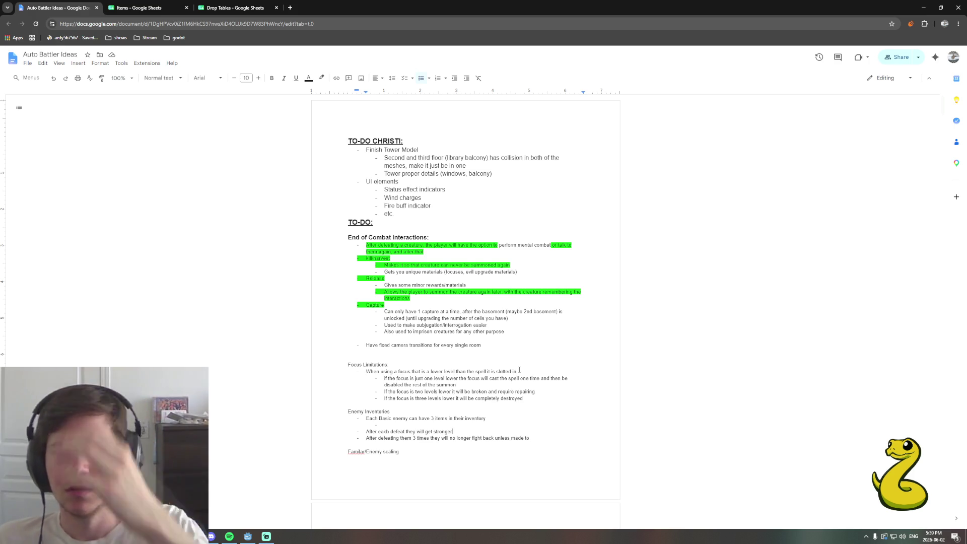
Add a sub-point: first drop is a small amount of Canadian Dollars or some item, replacing 'gold'
key("Down")
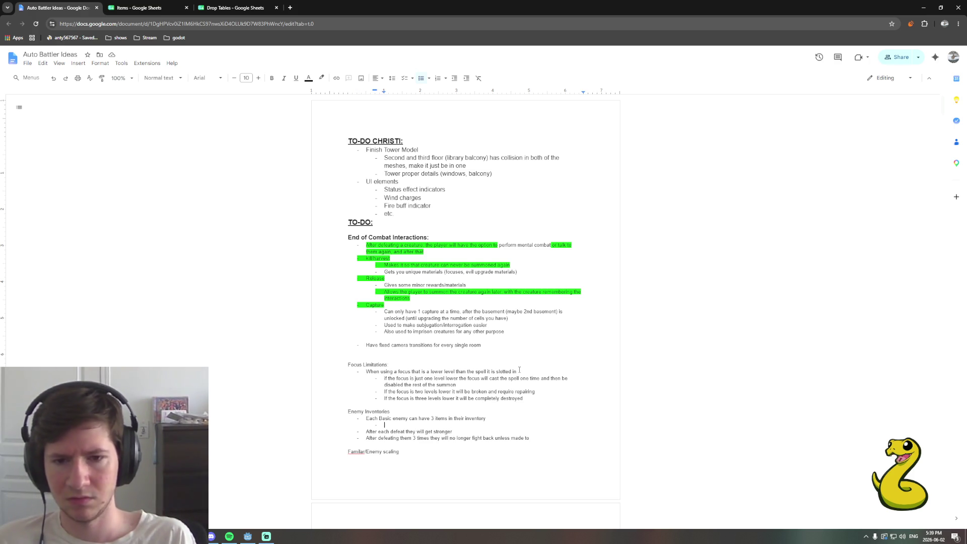
type("Fini")
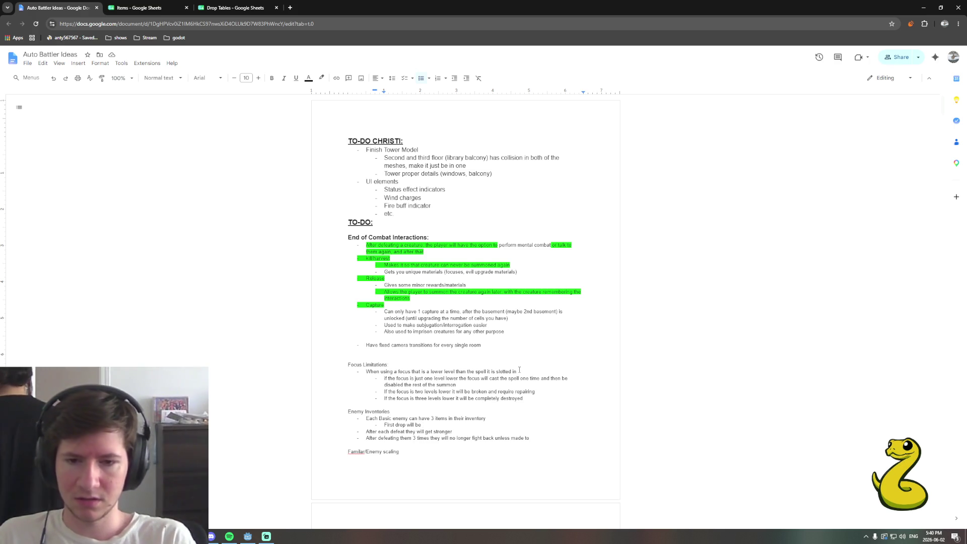
type("either a small amount of gold or")
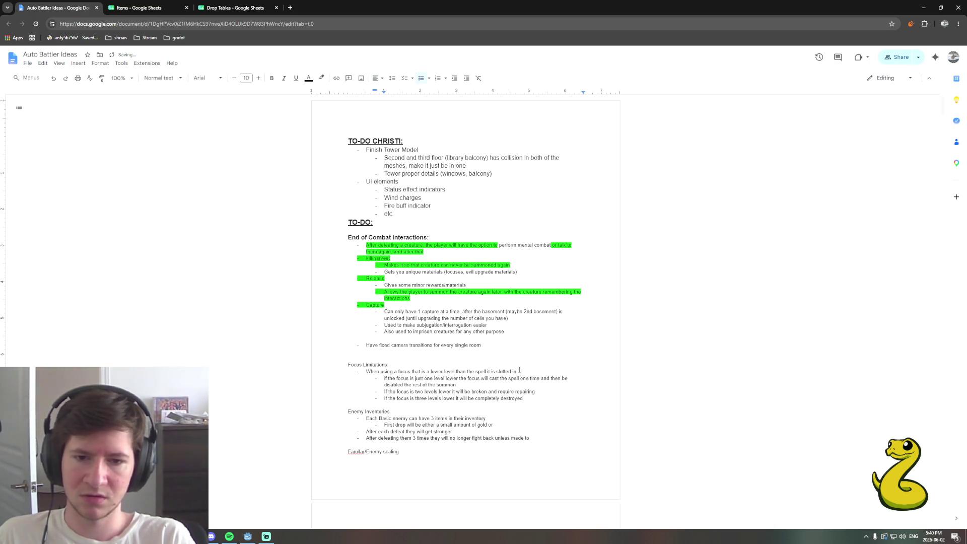
type(" some")
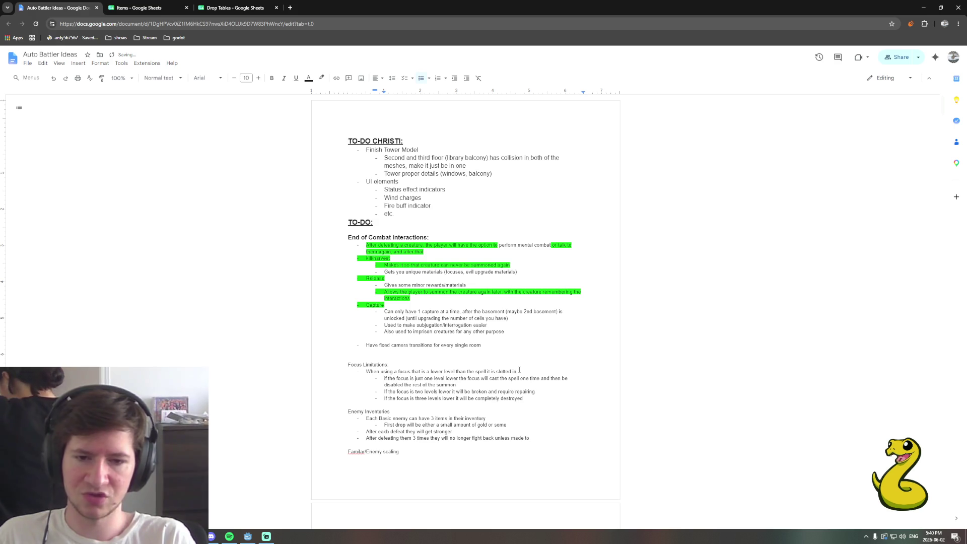
type(" item of")
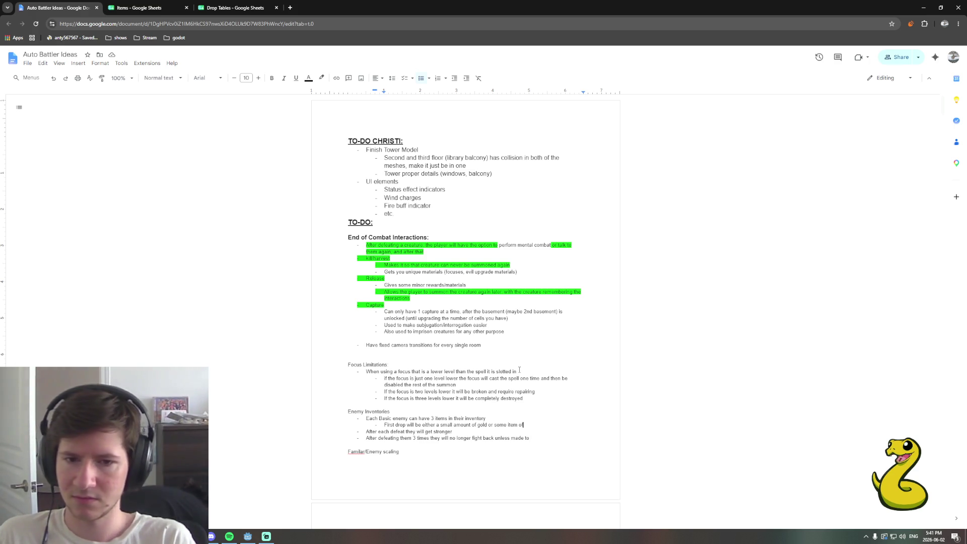
key("Left")
key("Left")
key("Left")
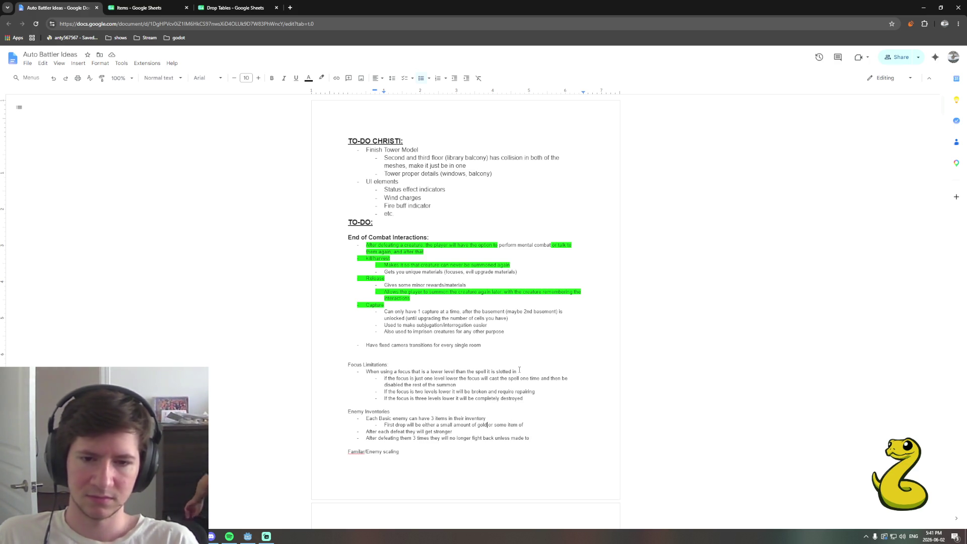
key("BackSpace")
key("BackSpace")
key("BackSpace")
key("BackSpace")
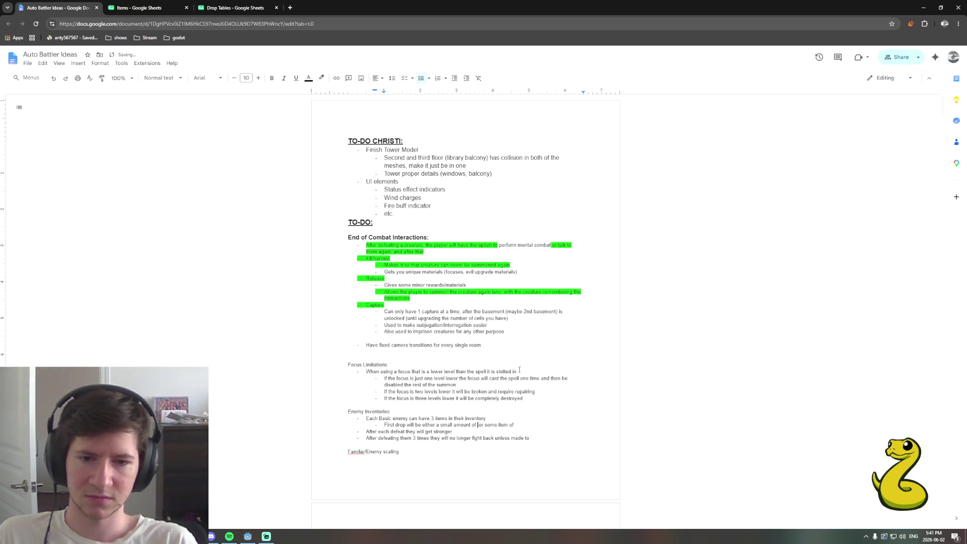
type("Canadian Dollars")
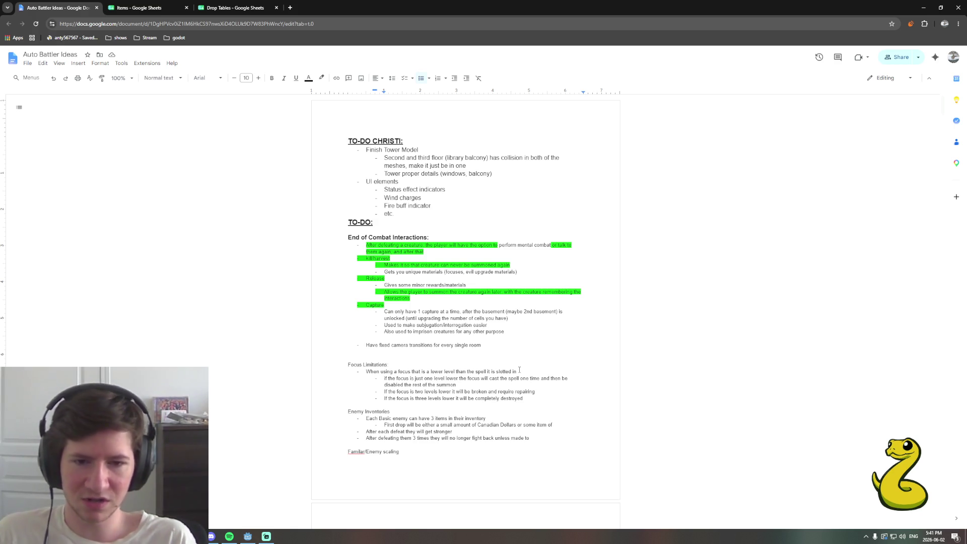
Finish the first-drop note as 'some small item of similar value' and begin a second-drop sub-point
key("ctrl+Left")
key("ctrl+Left")
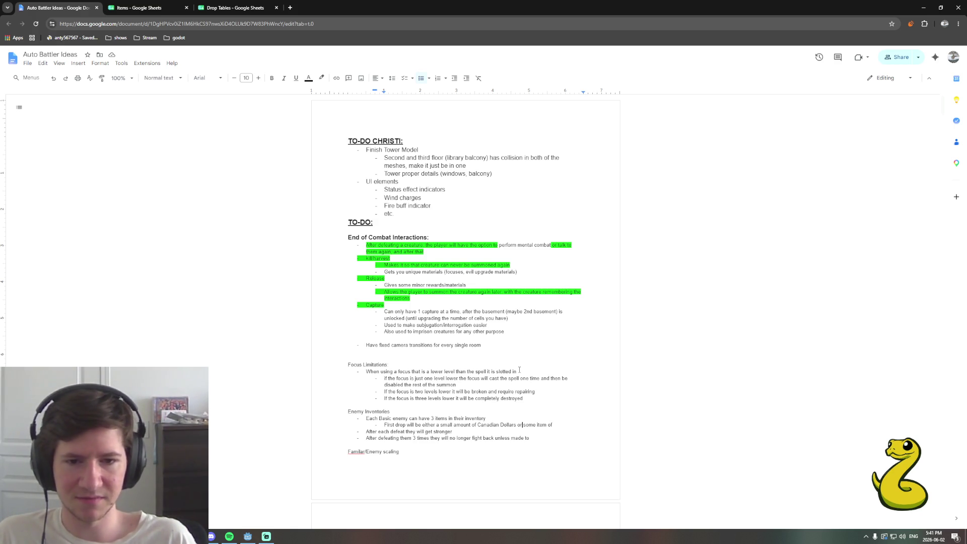
type("small")
key("End")
type("similar value")
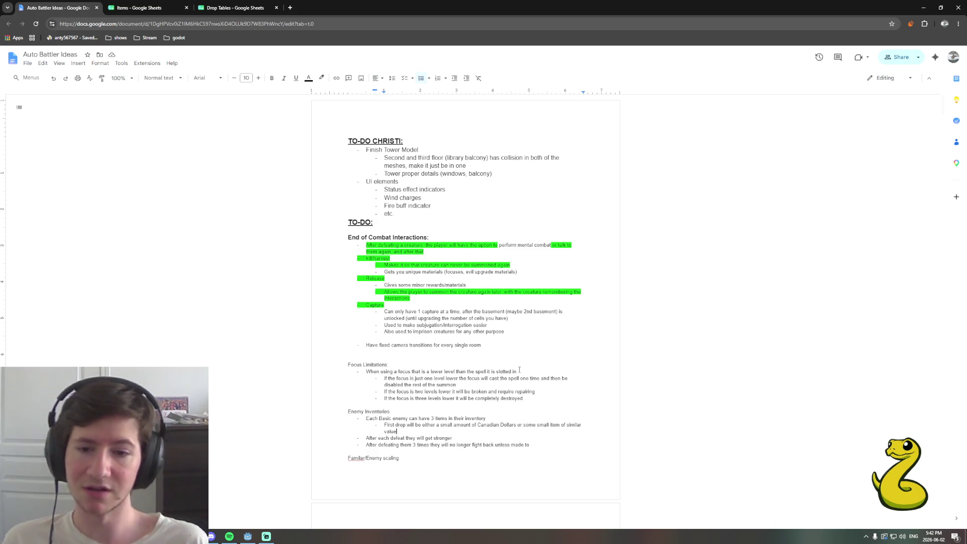
key("Return")
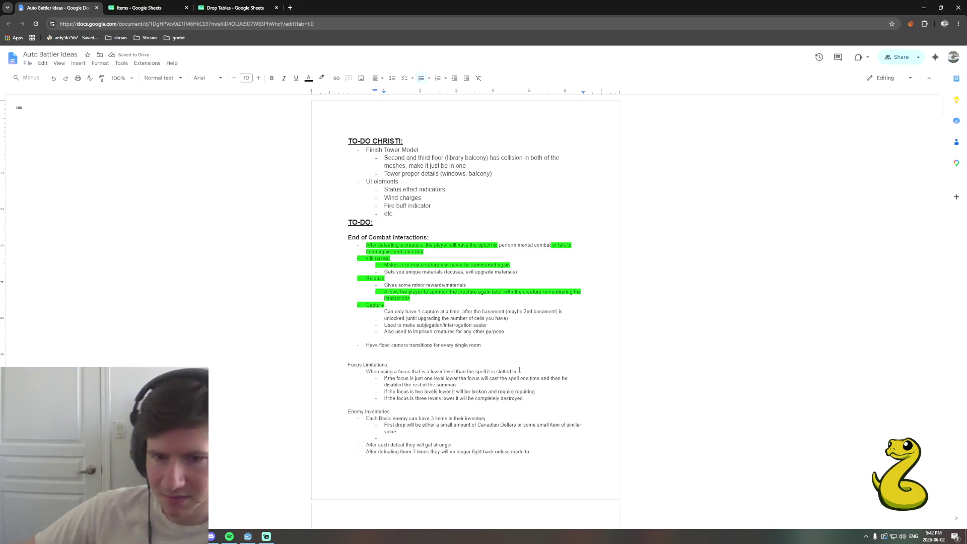
type("Second d")
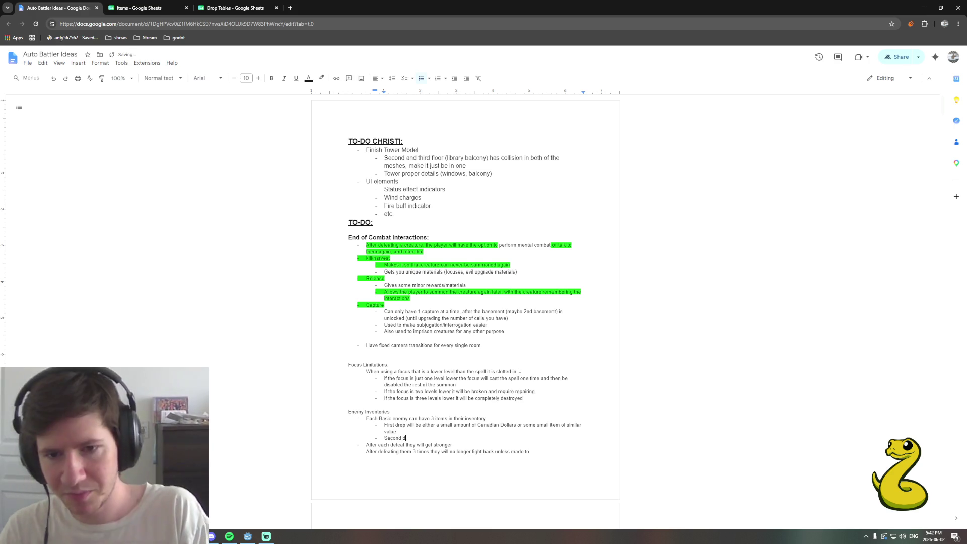
type("rop will be either a")
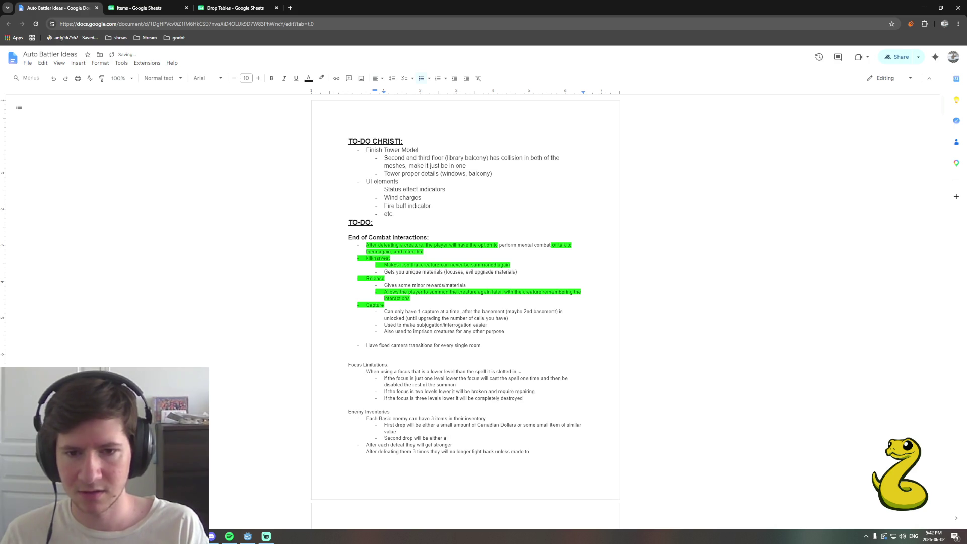
type("moderate amount of CAD or")
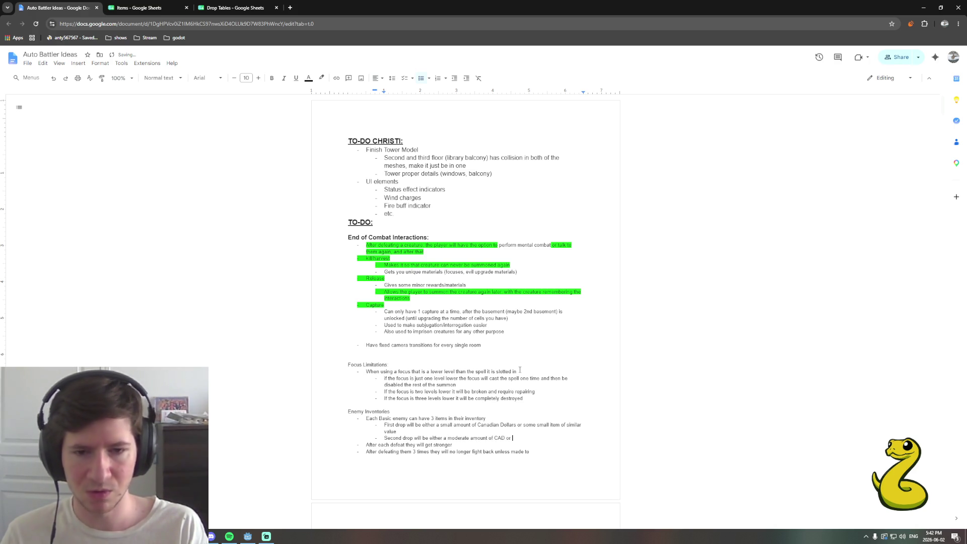
type("a consequential ")
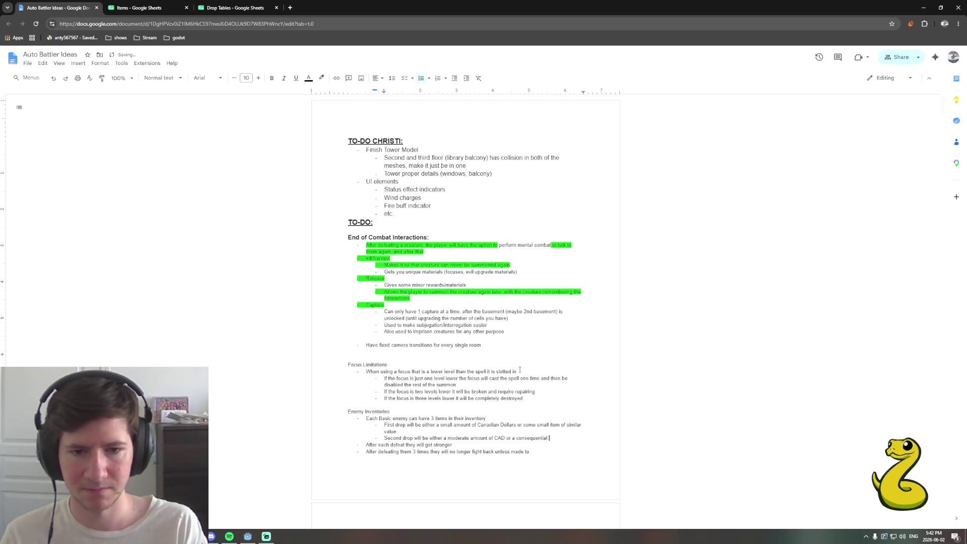
type("item (")
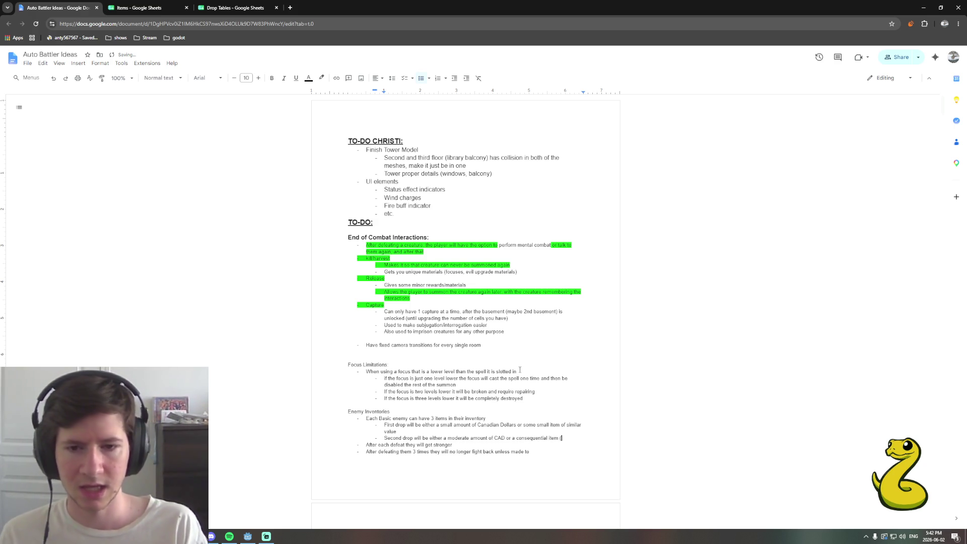
Add e.g. examples to the first and second drop bullets, such as a focus repair item and strong paint base, then begin 'Third drop'
key("Up")
type("(e.g")
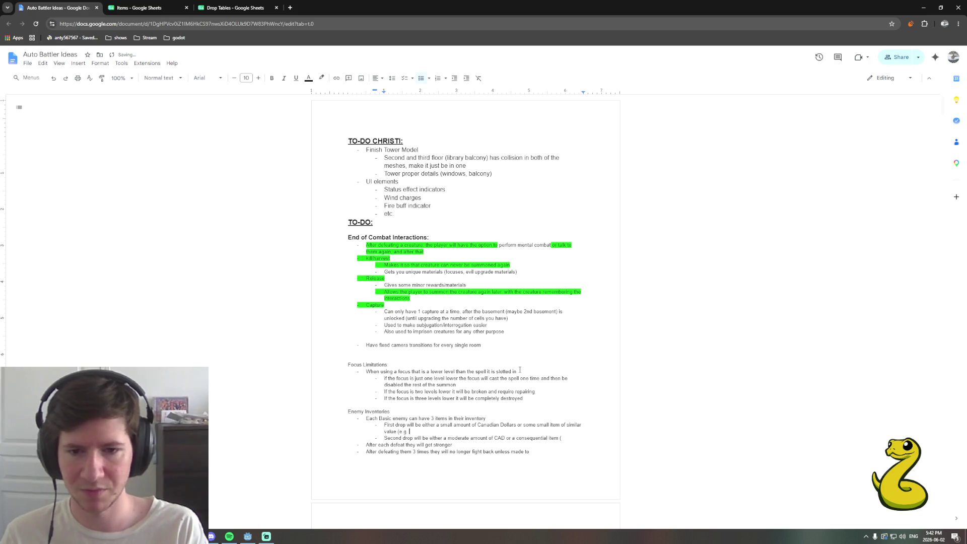
type("ingredient,")
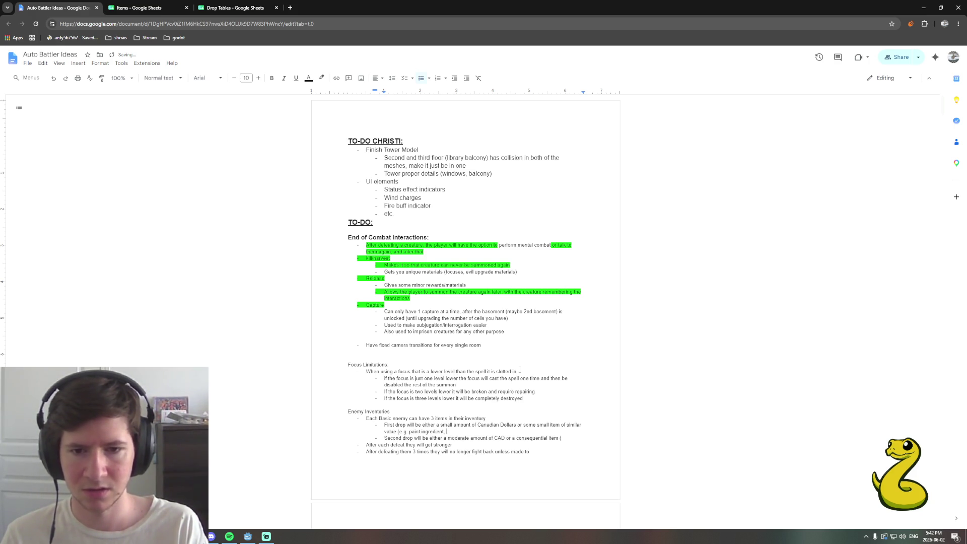
type("herb")
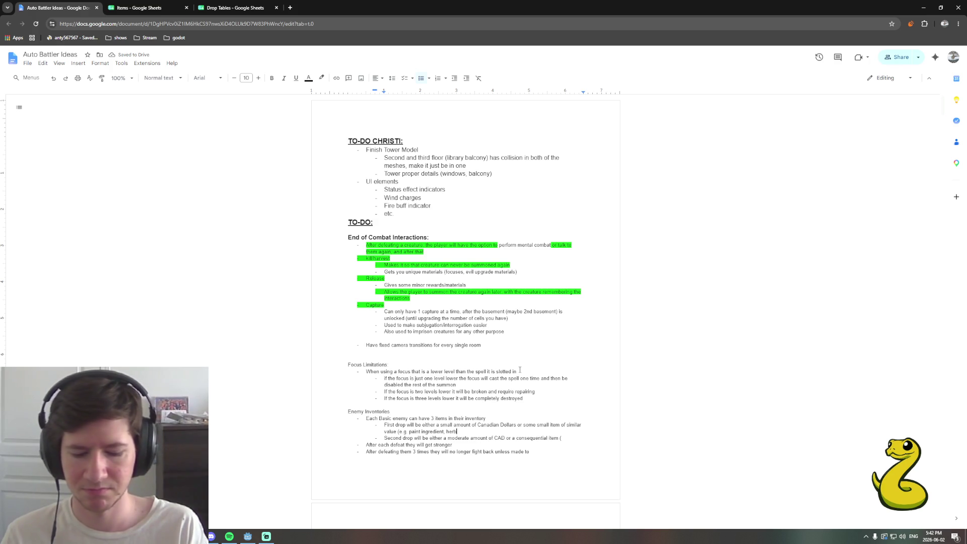
type(" e")
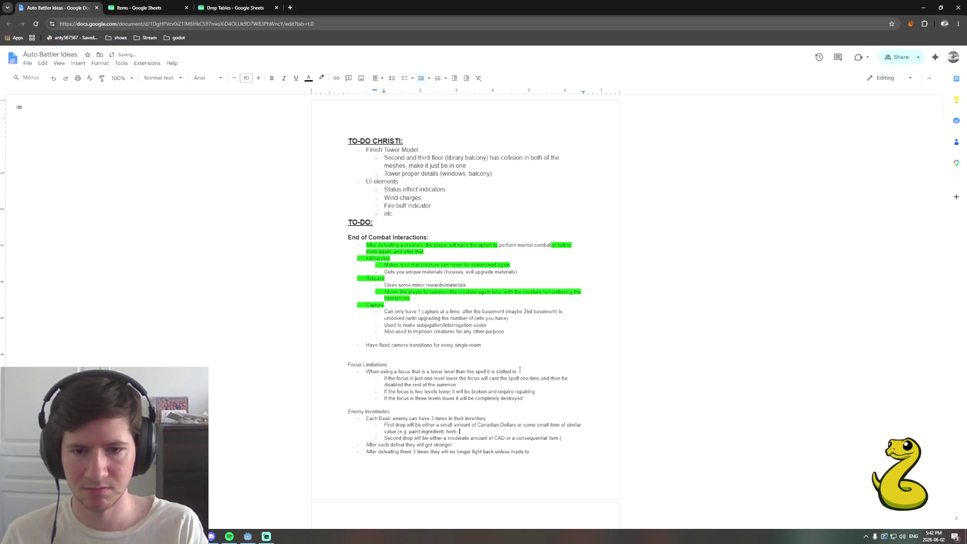
type("...)")
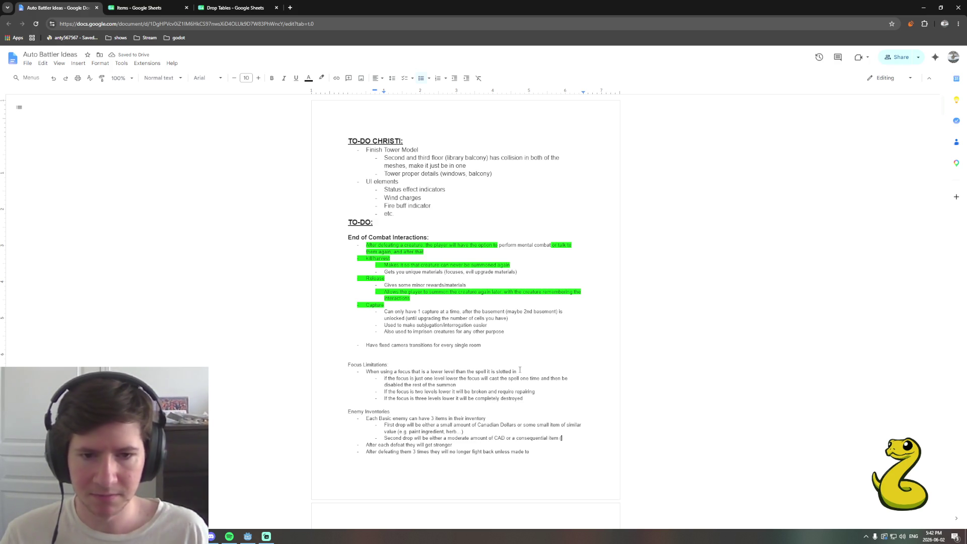
type("F")
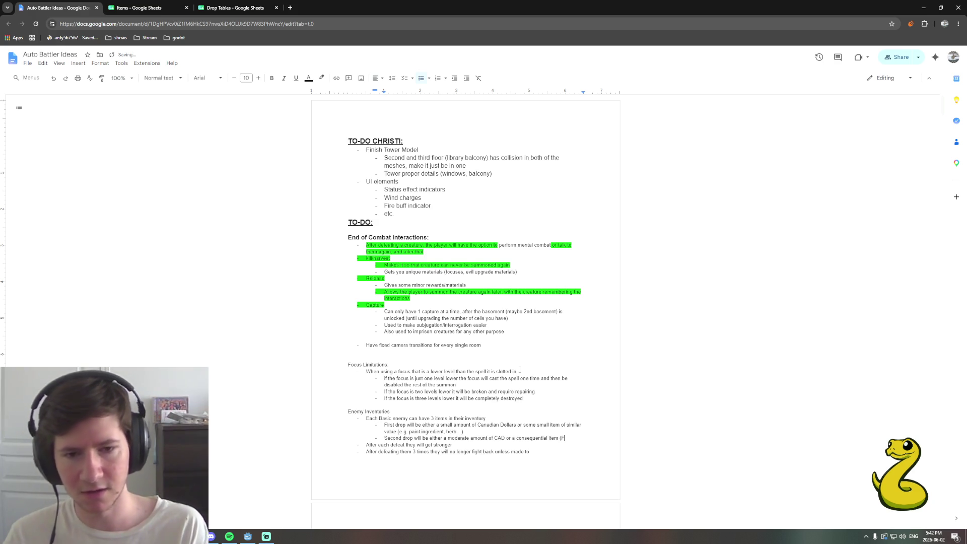
type("ocus repair")
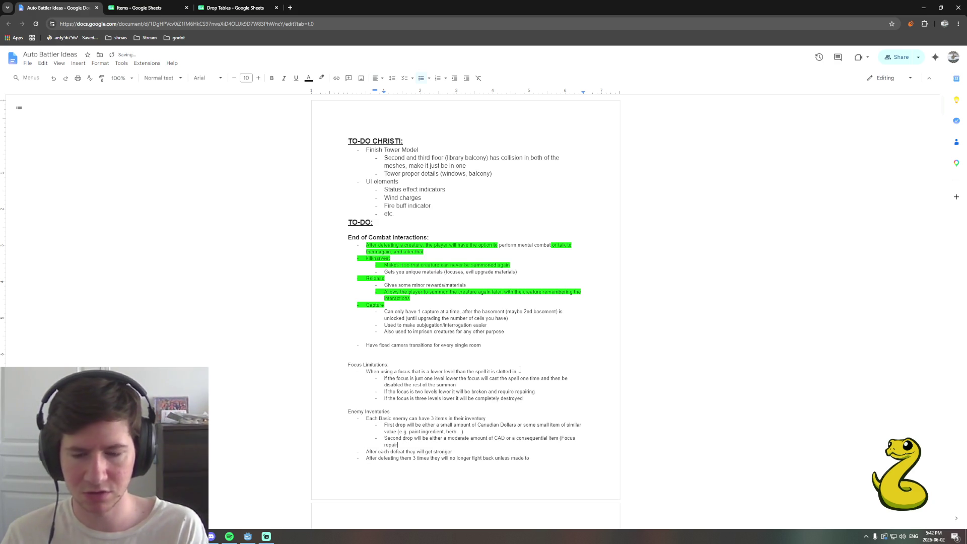
type(" item")
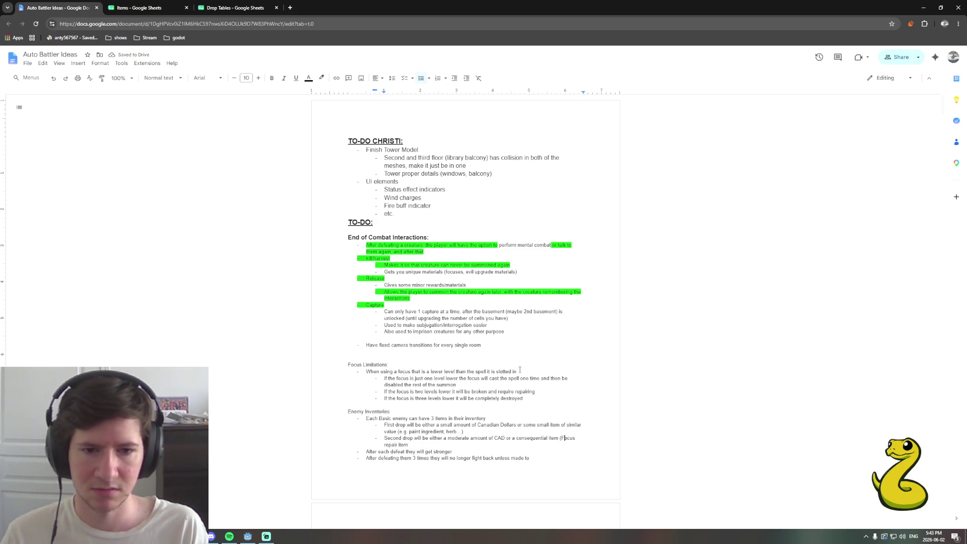
type("e.g. ")
type(".")
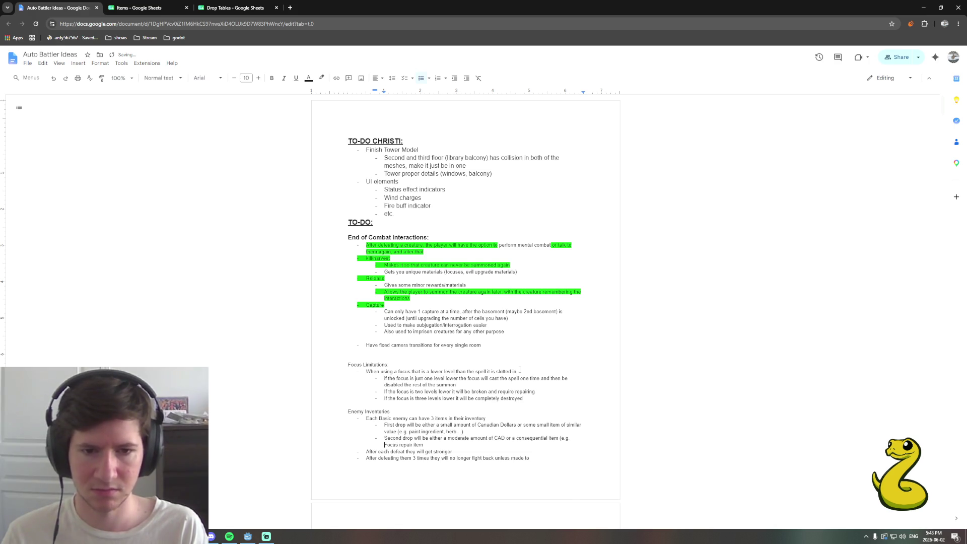
type(")")
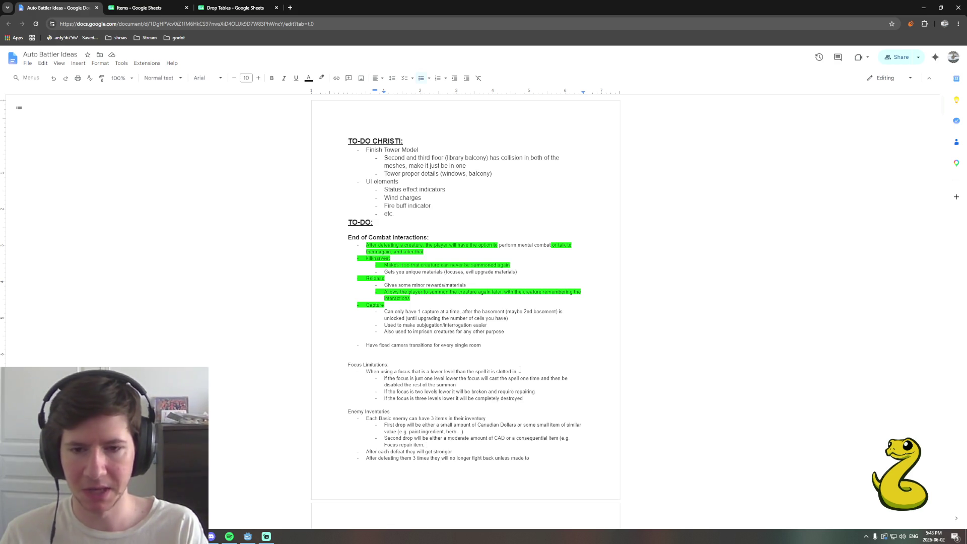
type("strong paint base)")
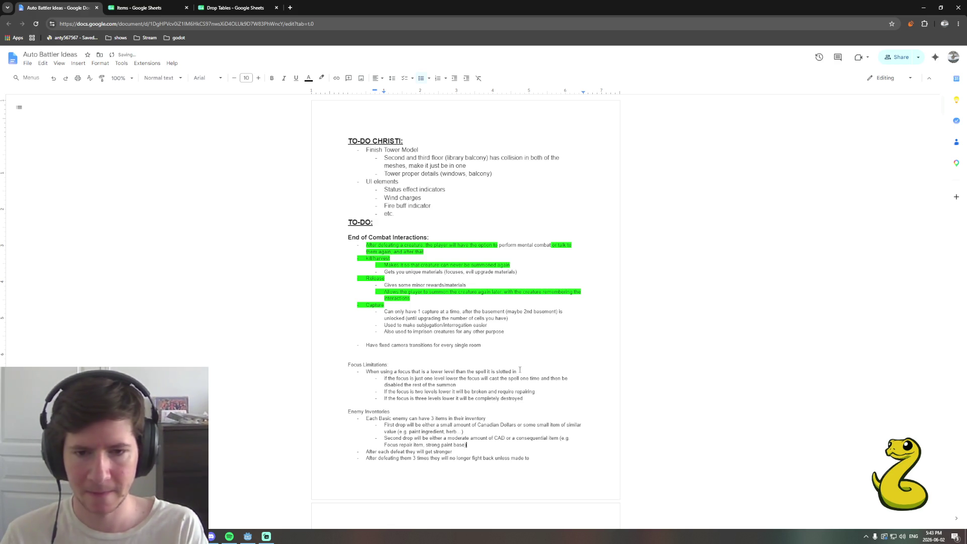
type("...")
key("Return")
type("Third drop ")
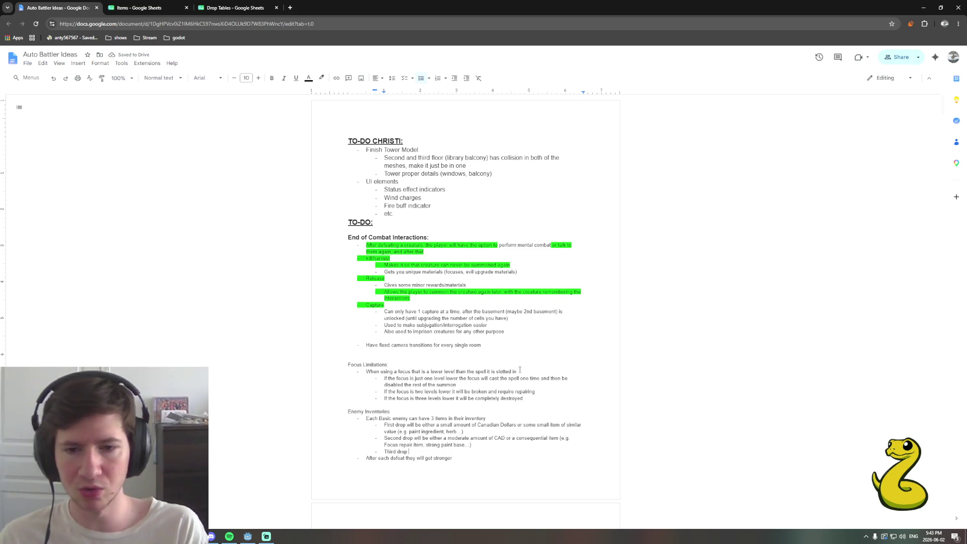
type("will be either a large amount of CAD or")
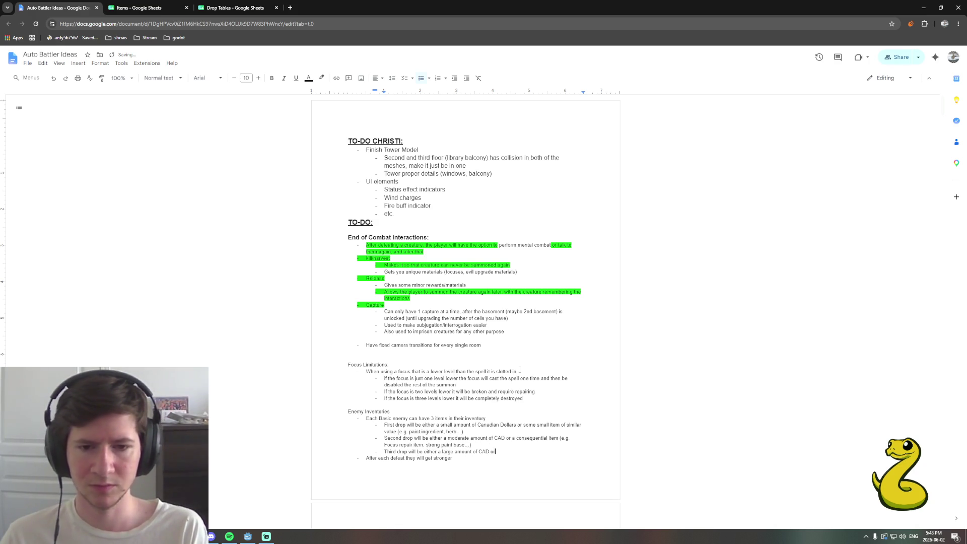
type(" a")
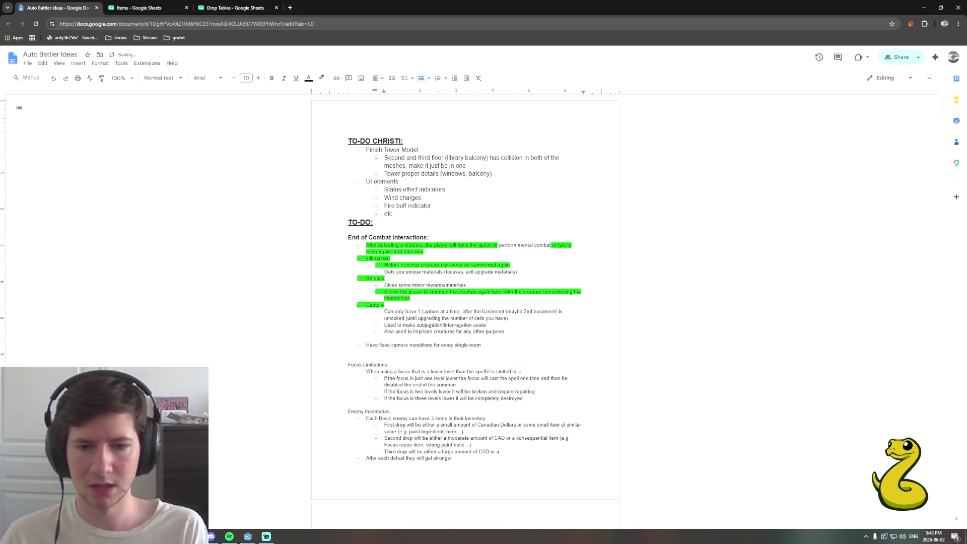
type("rare item ")
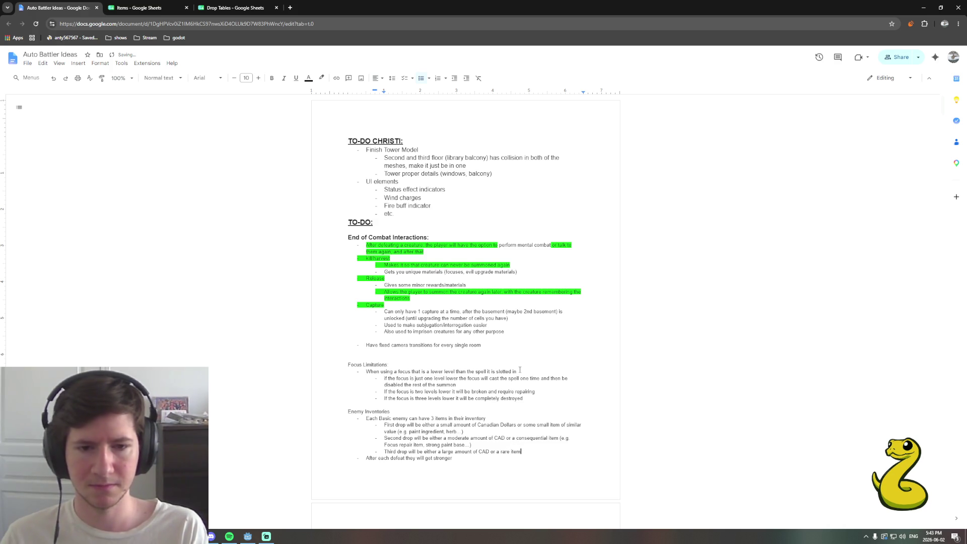
type(" (e.g.")
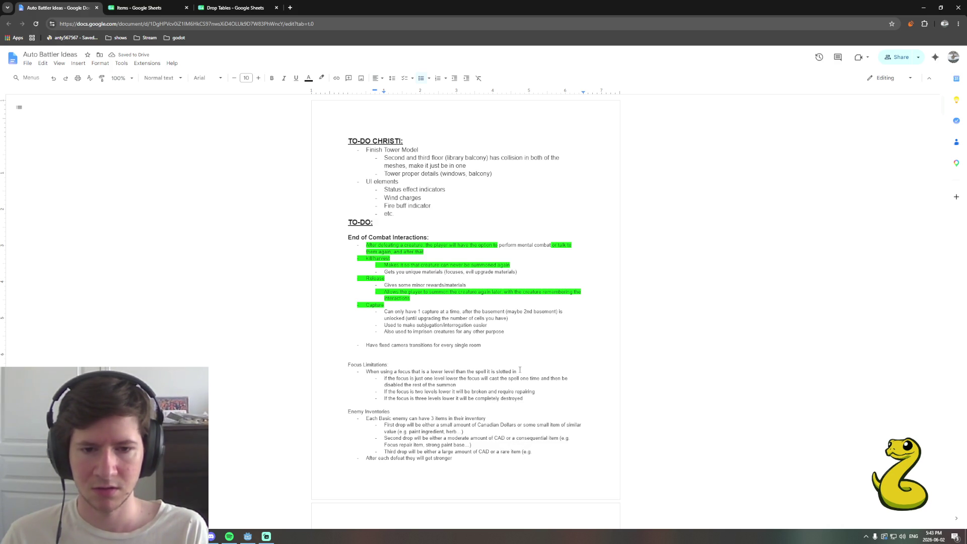
type("a ")
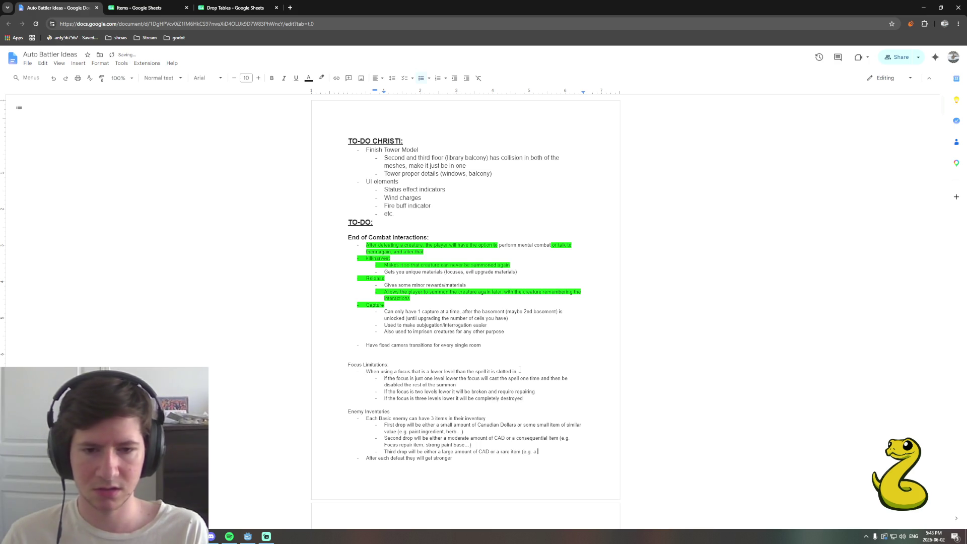
type("fcus,")
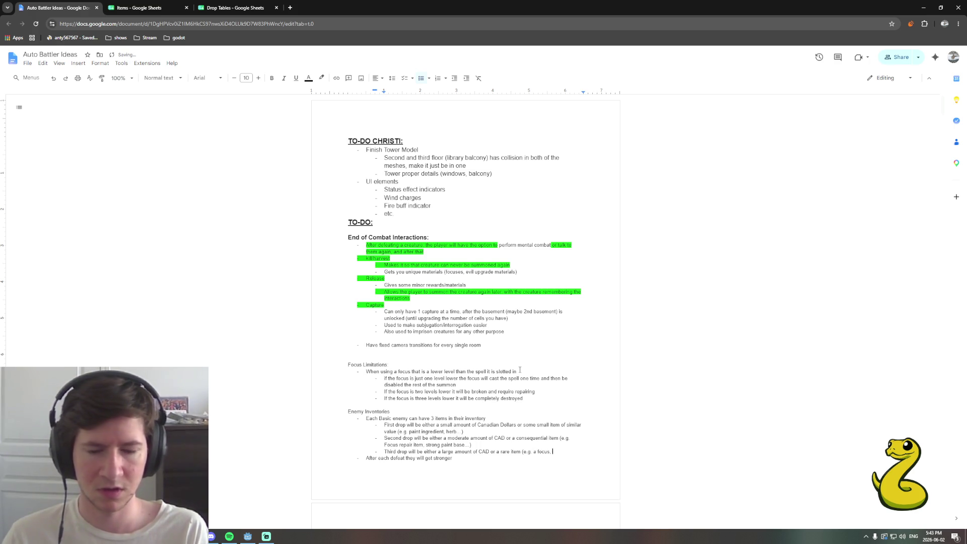
type("fucus unlock material")
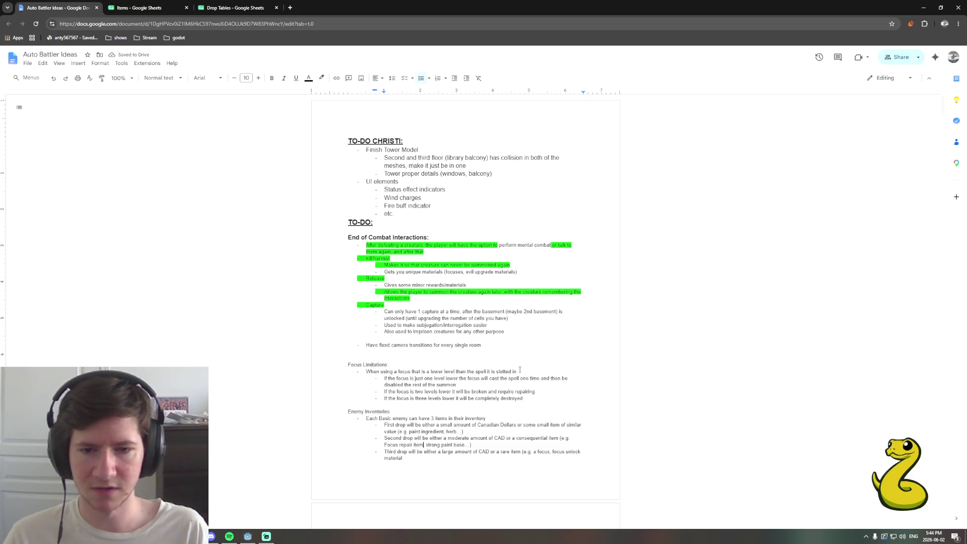
type("/buff item")
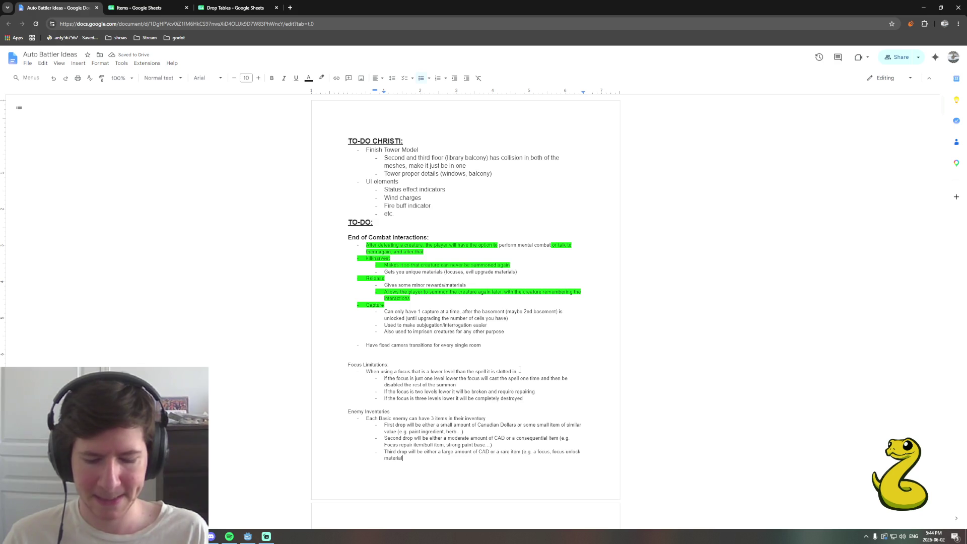
type(")")
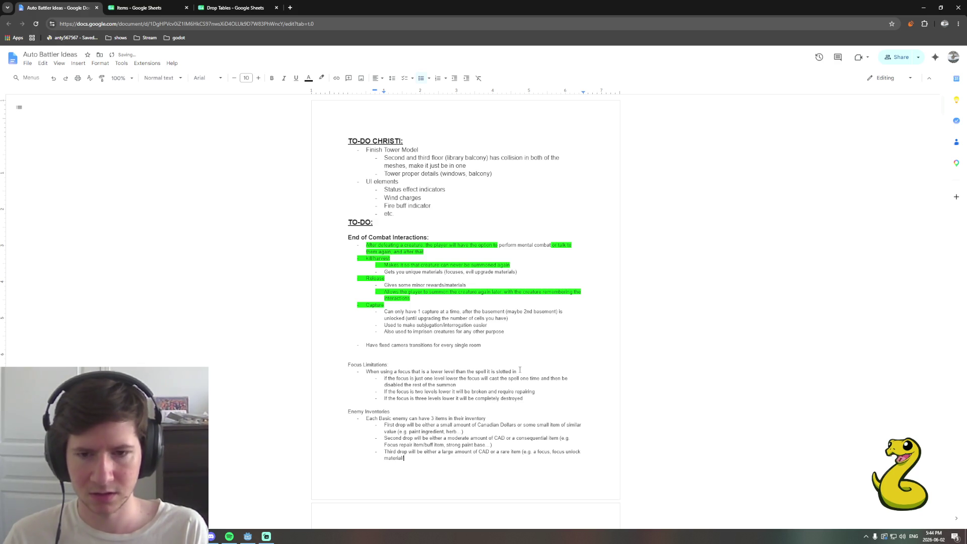
type(" an")
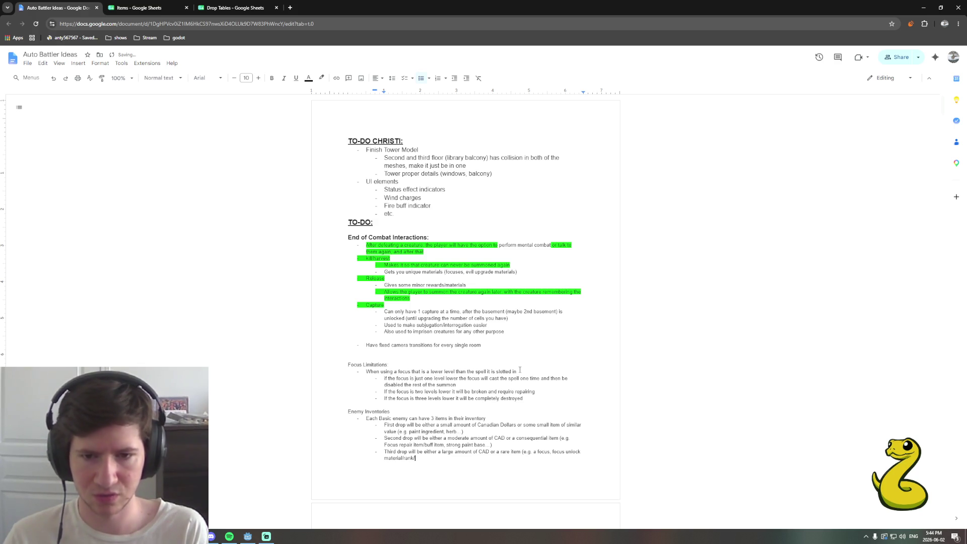
type("level upgrade mat")
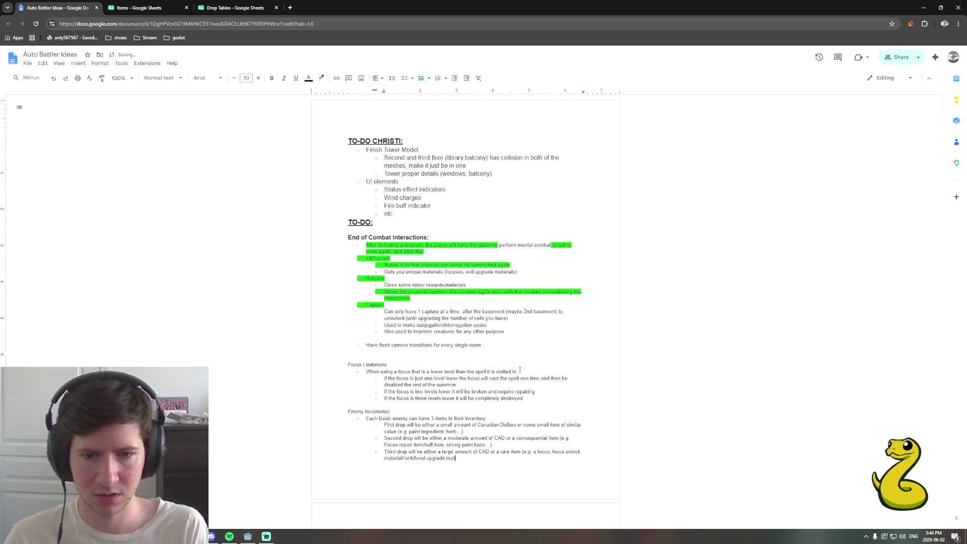
type("erial")
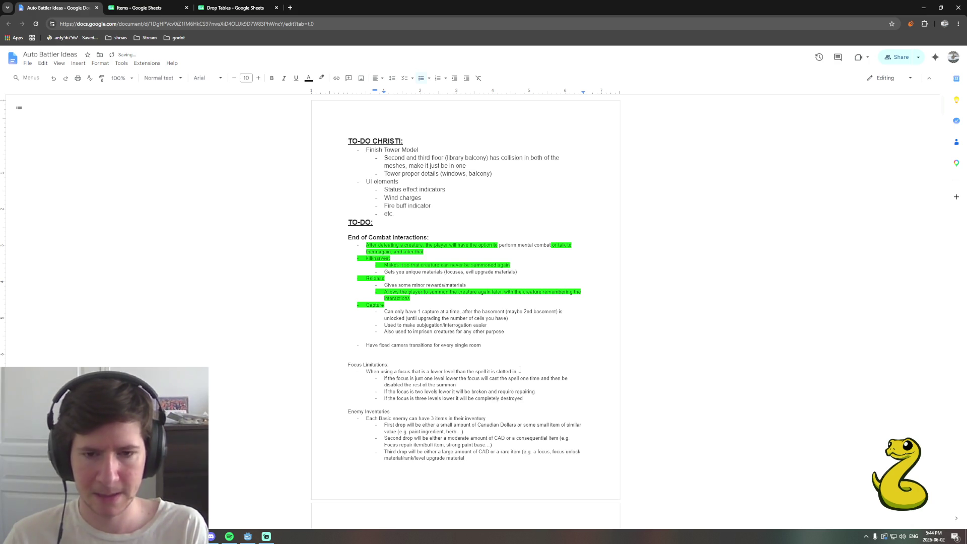
type(".")
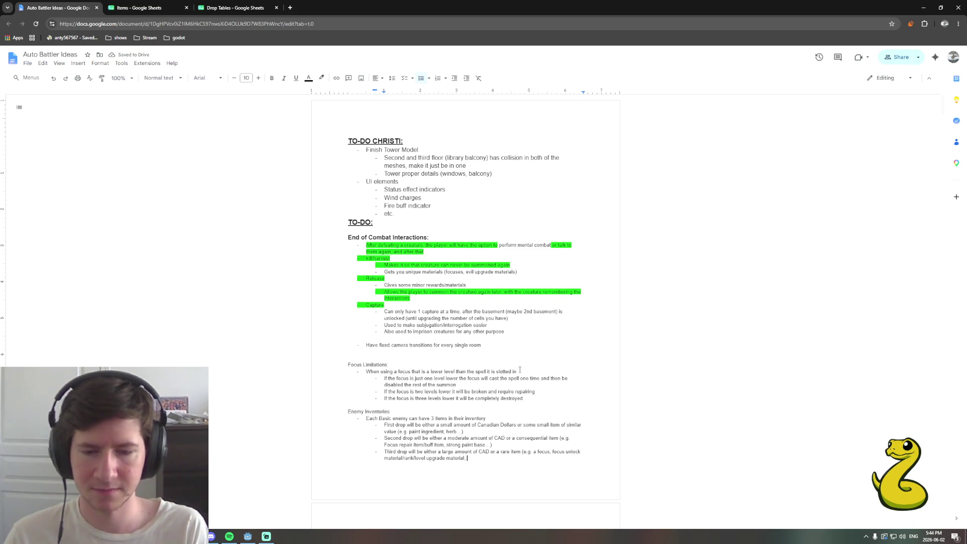
type(" quest item")
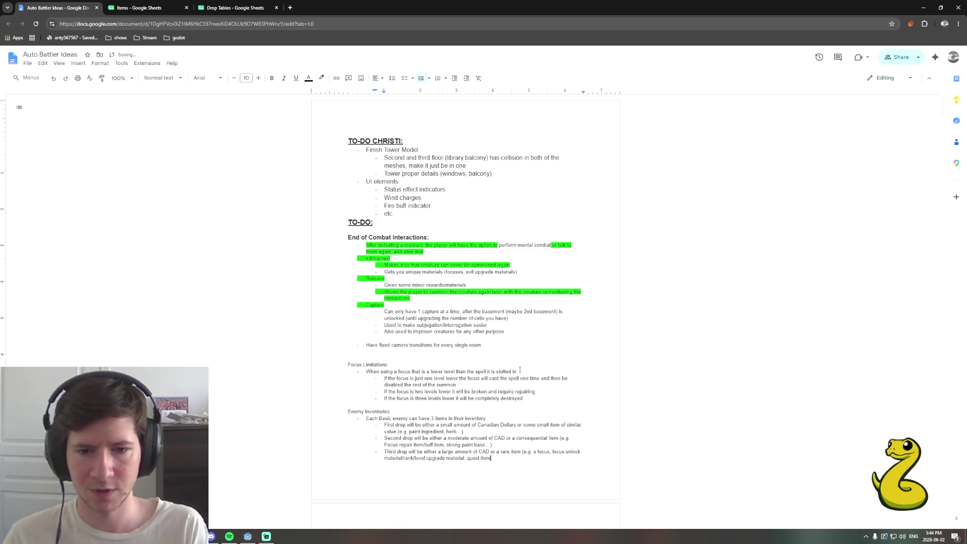
type(" etc..")
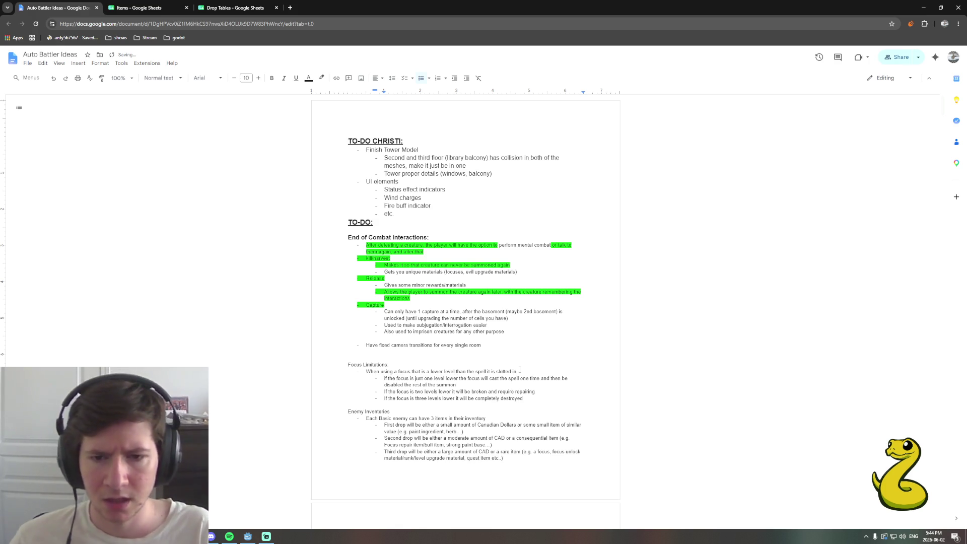
scroll(523, 369, "down", 3)
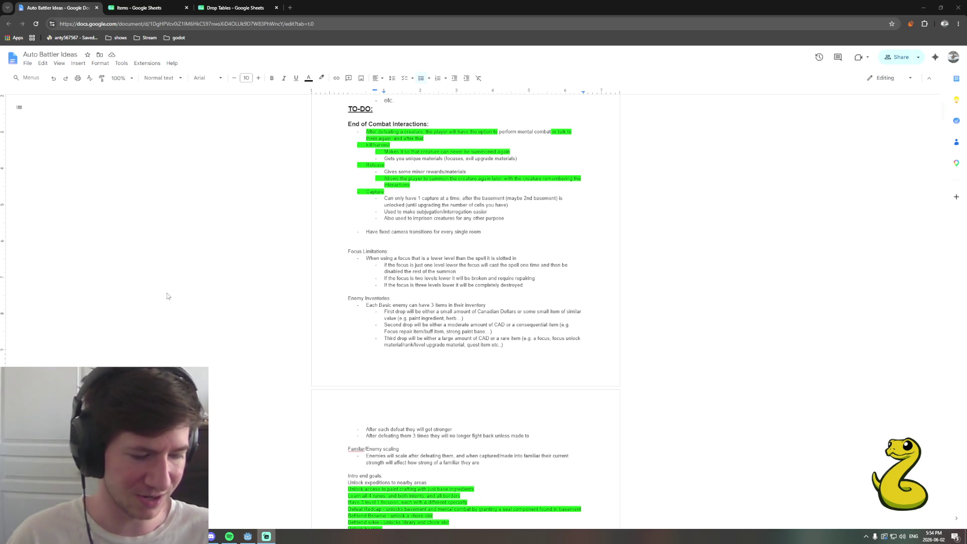
Write the third-drop examples: a focus, focus unlock material, rank/level upgrade material and quest items
left_click(510, 348)
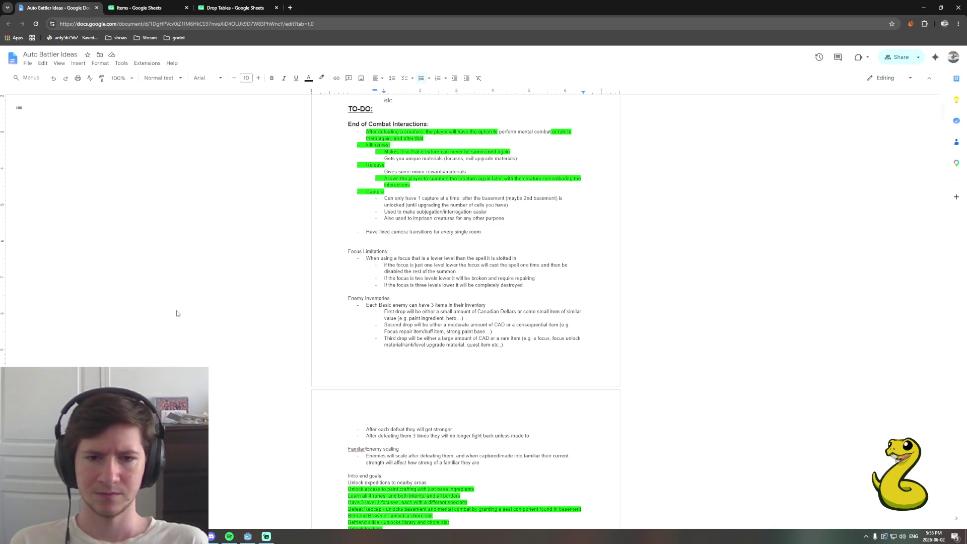
left_click(512, 346)
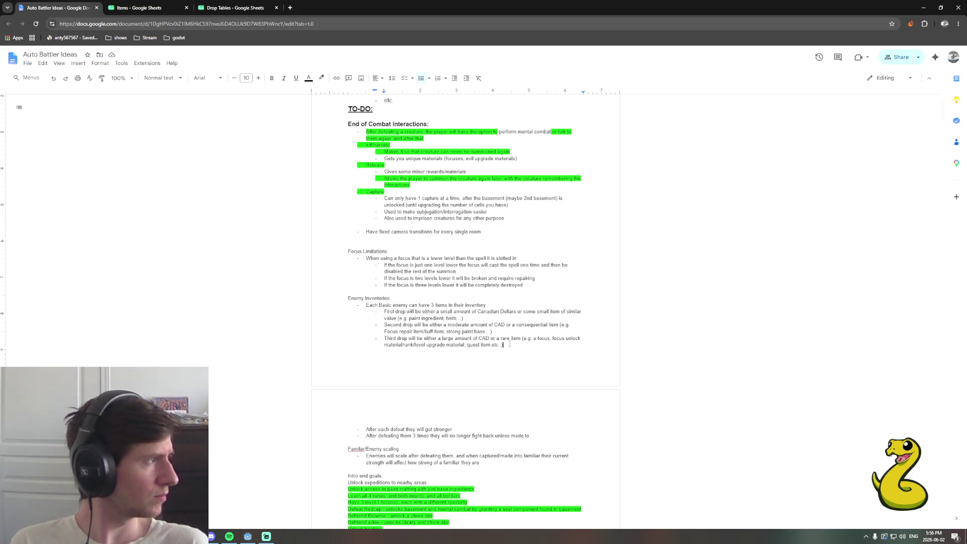
type(")")
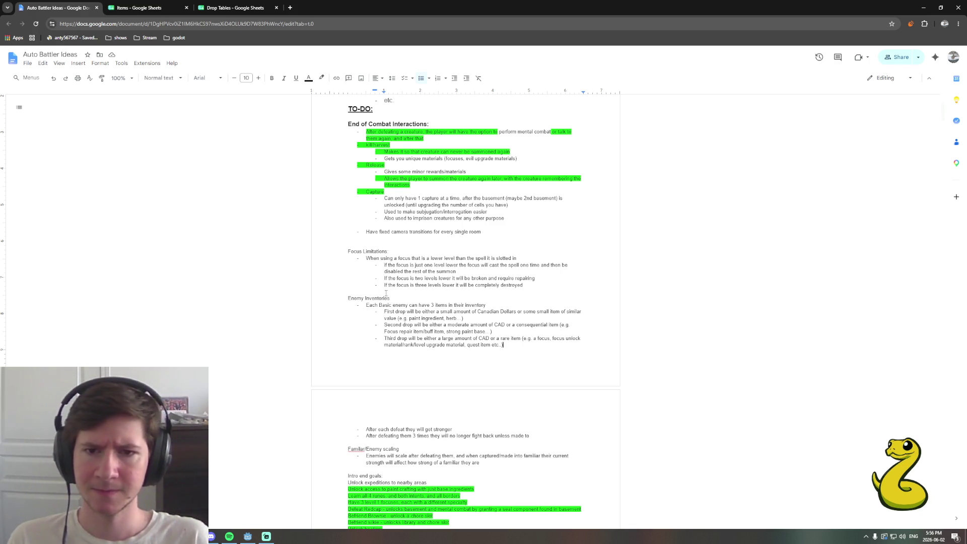
Close the parenthesis after 'quest item etc.' and move to the empty line above Focus Limitations
left_click(391, 243)
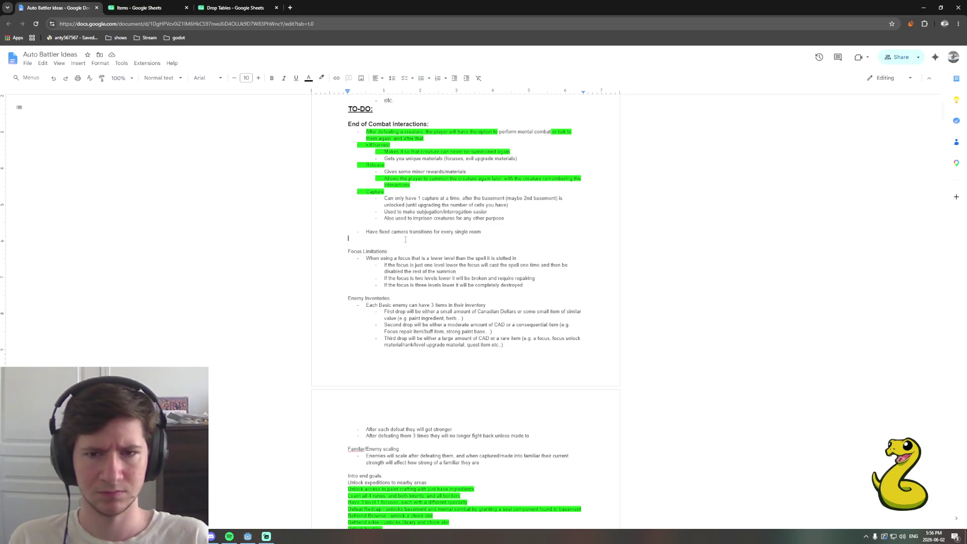
type("- Bumm")
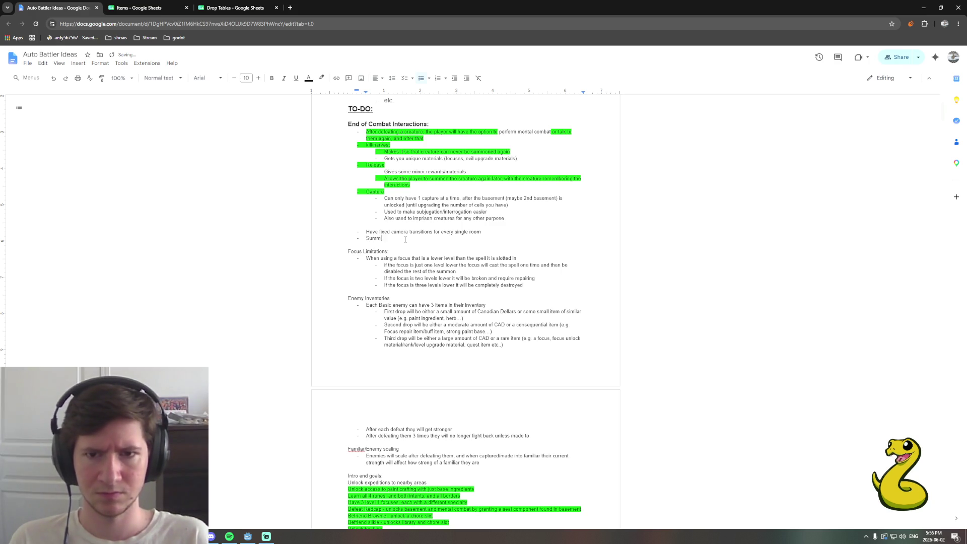
type("uld be reusable")
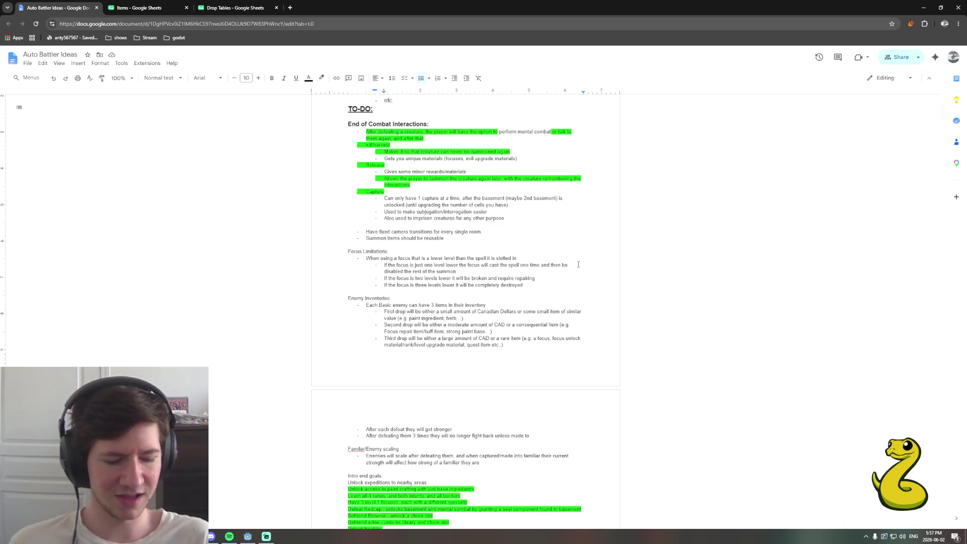
Place the caret in the first Focus Limitations rule
left_click(578, 265)
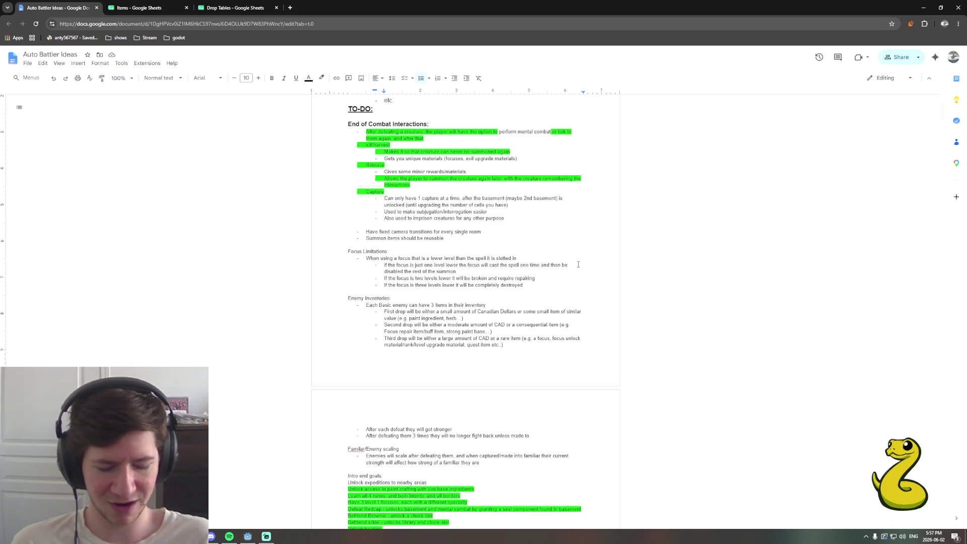
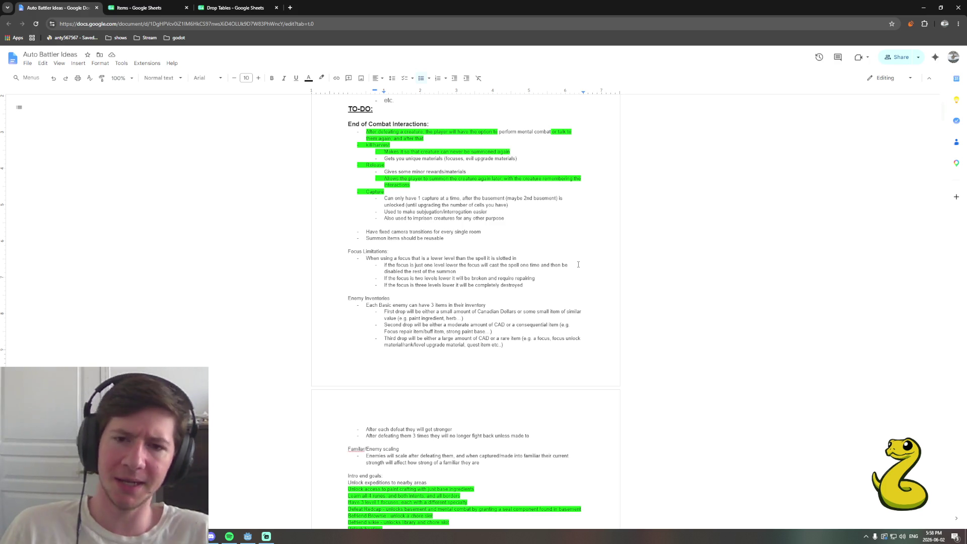
Move the insertion point through the summon items, After each defeat, Enemy Inventories and slotted forever lines while reading
left_click(451, 236)
scroll(451, 237, "up", 1)
scroll(484, 249, "up", 1)
scroll(518, 260, "down", 2)
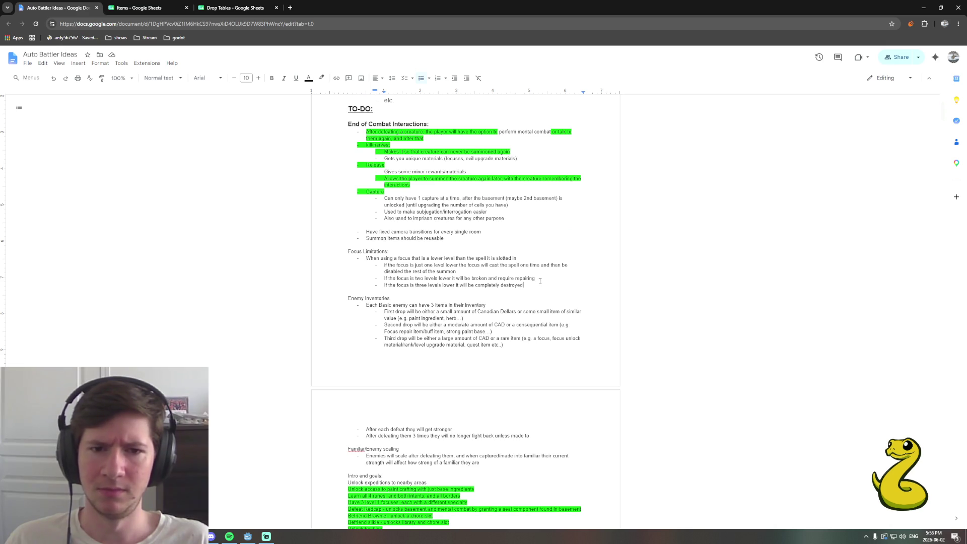
left_click(583, 313)
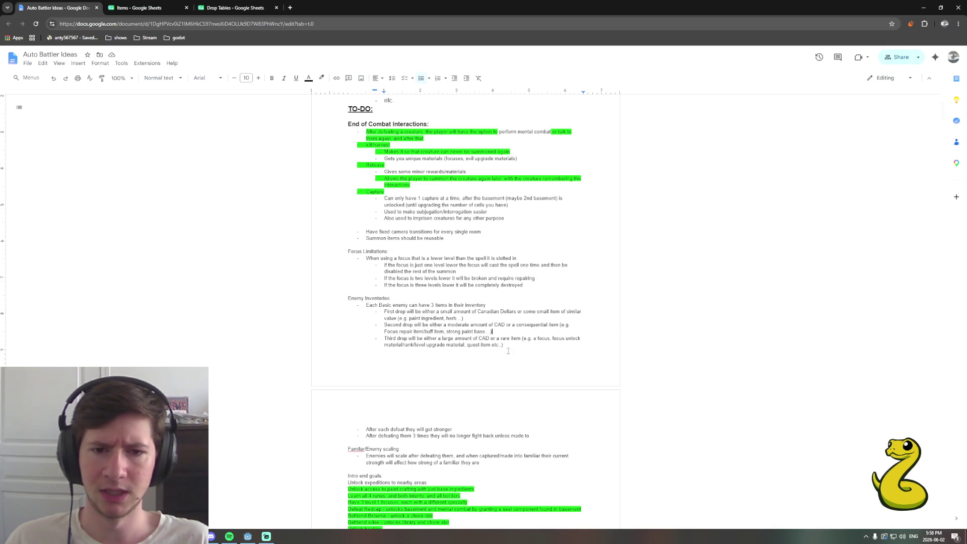
scroll(512, 346, "down", 3)
left_click(528, 317)
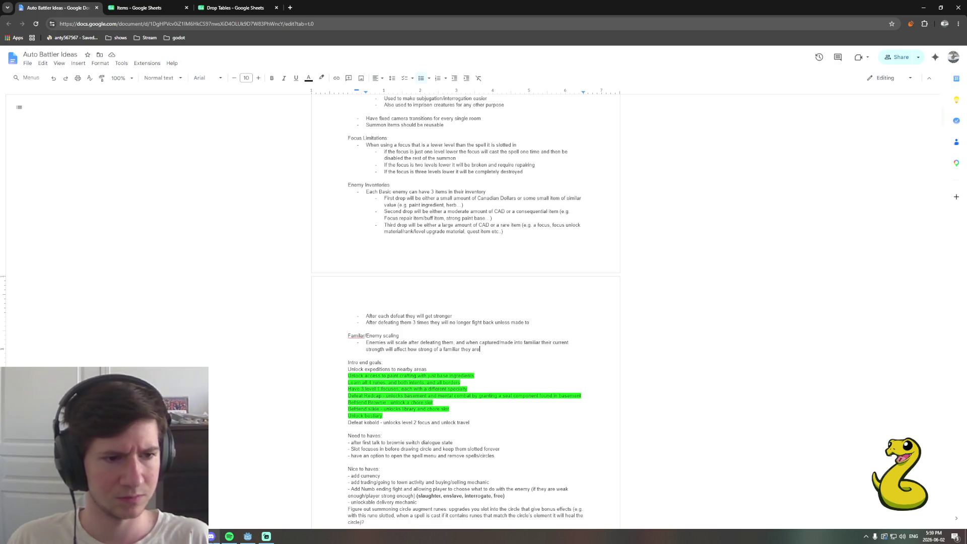
scroll(494, 351, "up", 1)
scroll(499, 363, "up", 3)
scroll(506, 376, "up", 2)
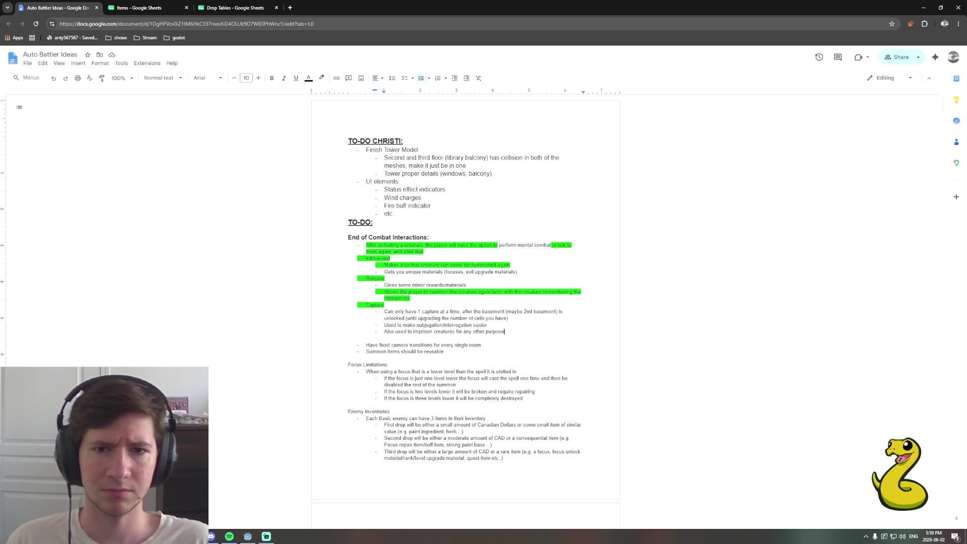
left_click(528, 412)
scroll(528, 411, "down", 3)
scroll(532, 413, "down", 3)
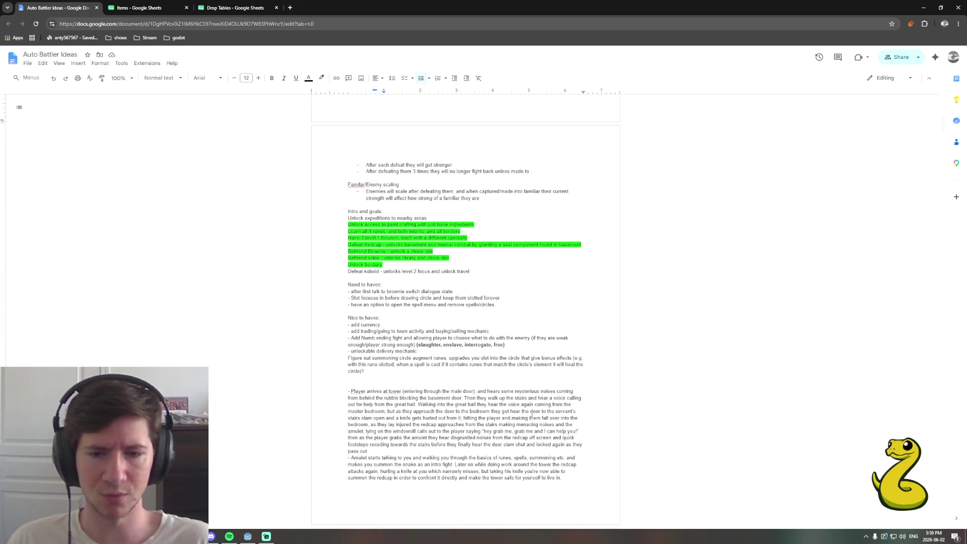
scroll(532, 412, "up", 2)
left_click(510, 409)
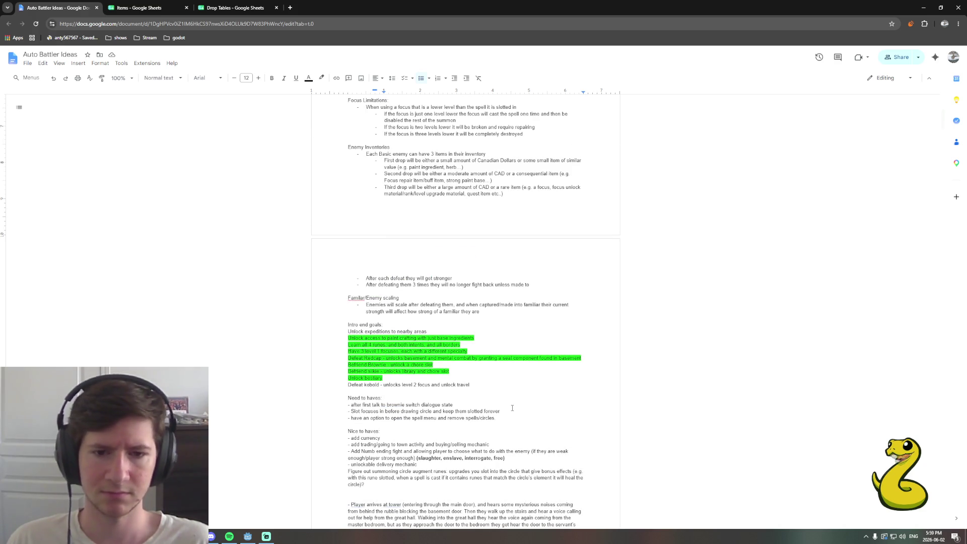
left_click(511, 410)
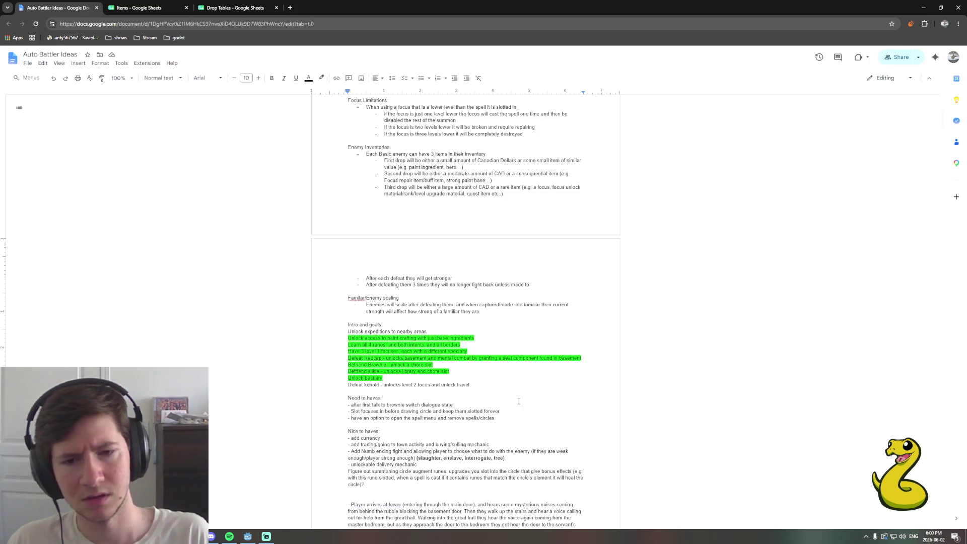
left_click(507, 411)
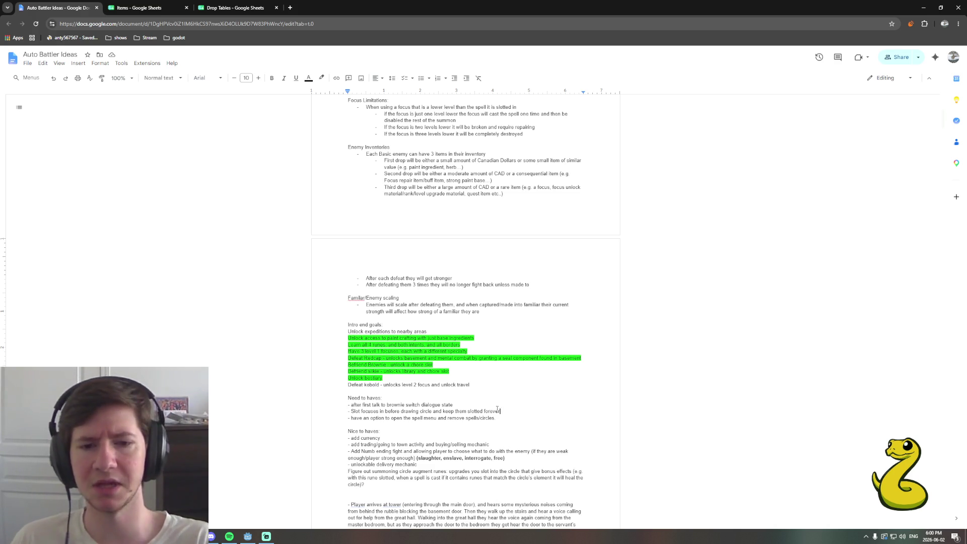
scroll(462, 418, "up", 4)
scroll(462, 418, "down", 3)
scroll(461, 418, "down", 3)
scroll(462, 418, "down", 3)
scroll(462, 419, "down", 2)
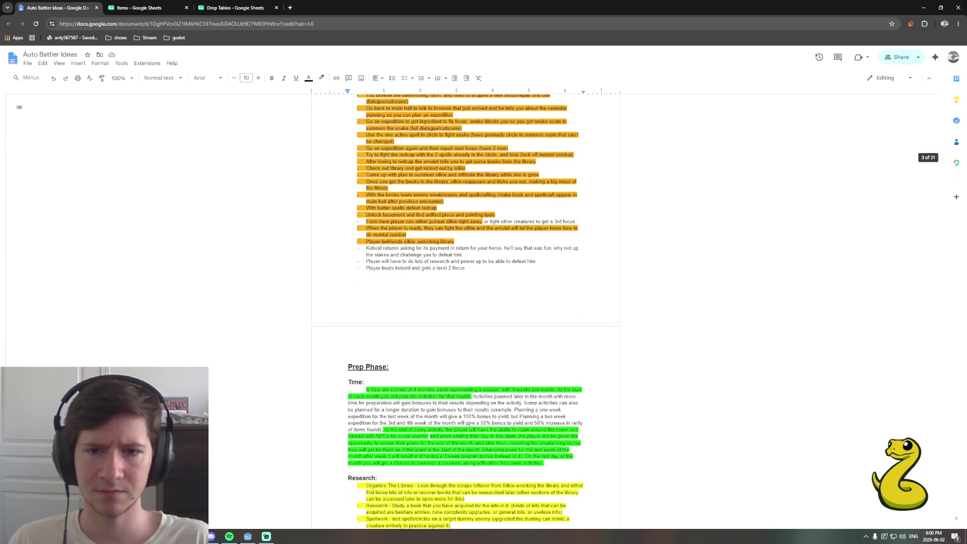
scroll(459, 415, "up", 1)
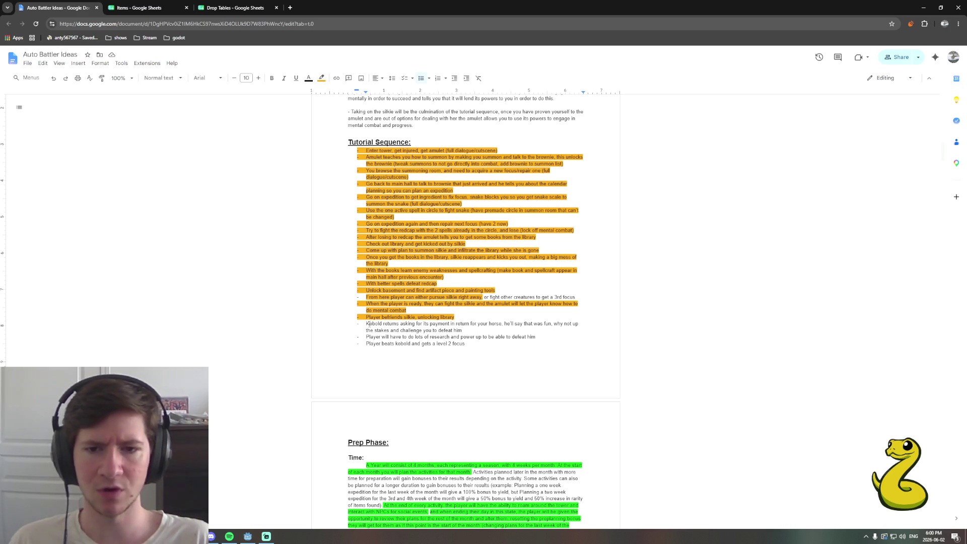
Review the Tutorial Sequence by selecting and deselecting the Kobold returns note and the fight other creatures clause
left_click_drag(365, 325, 425, 330)
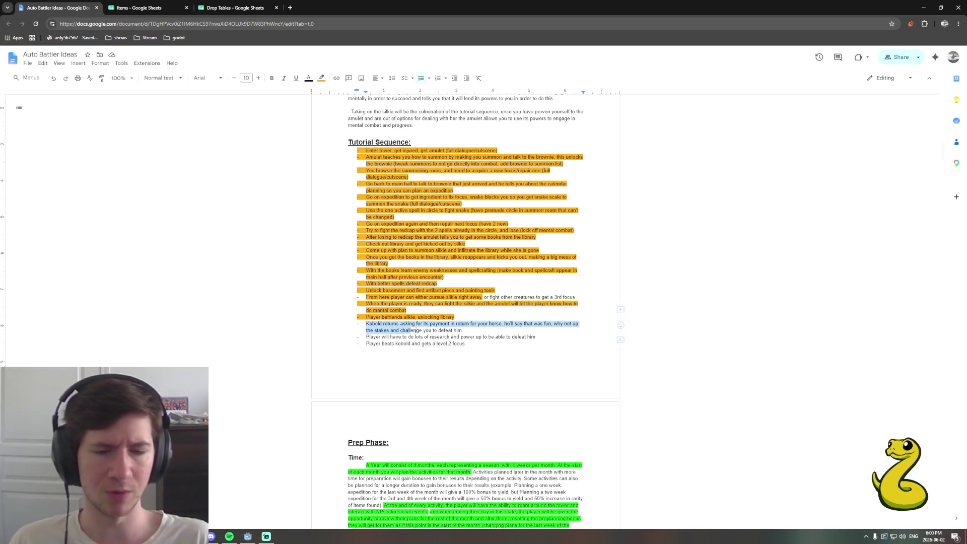
left_click(482, 330)
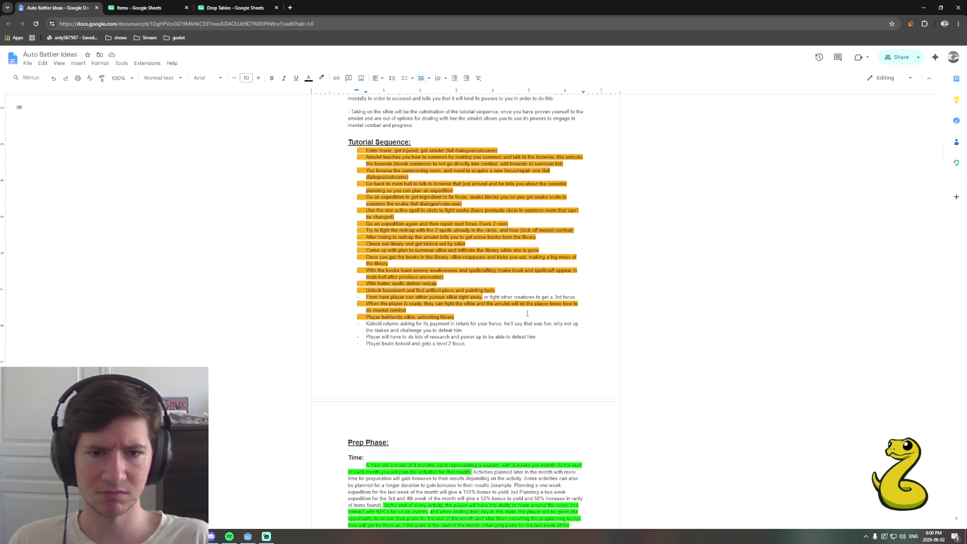
left_click_drag(484, 298, 576, 297)
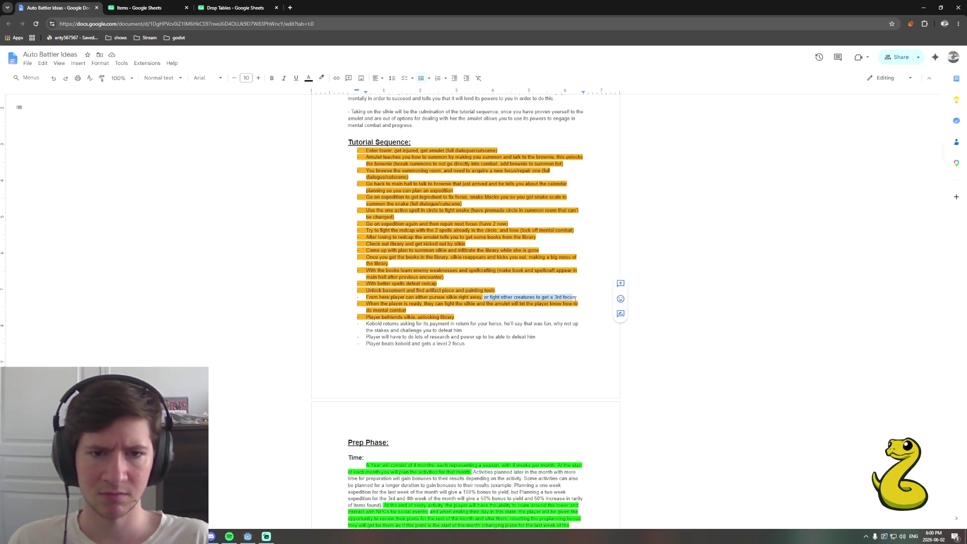
left_click(575, 297)
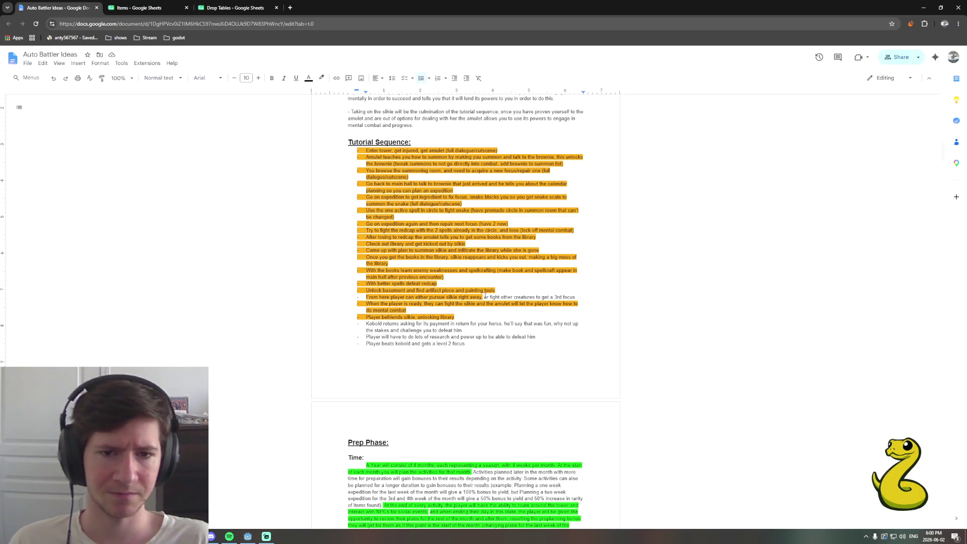
left_click_drag(485, 297, 584, 296)
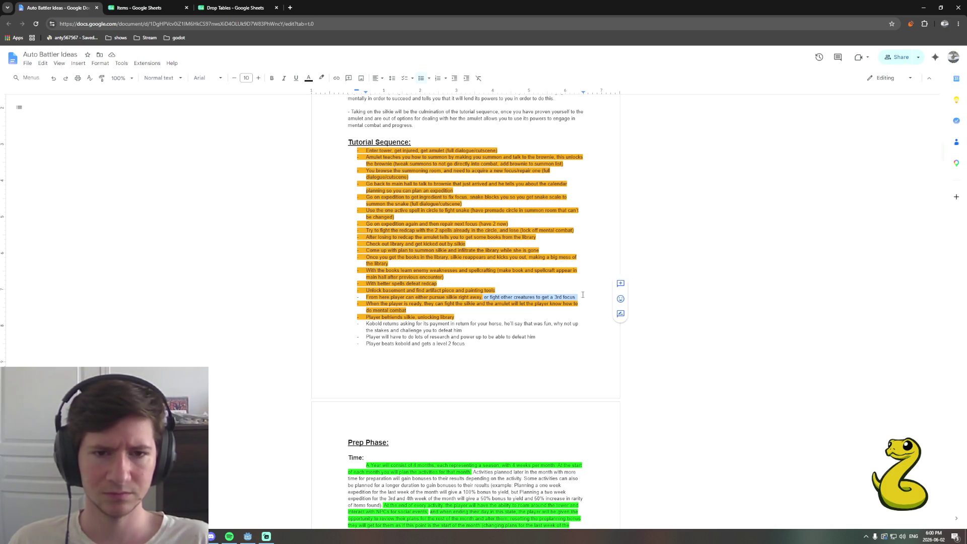
left_click(578, 296)
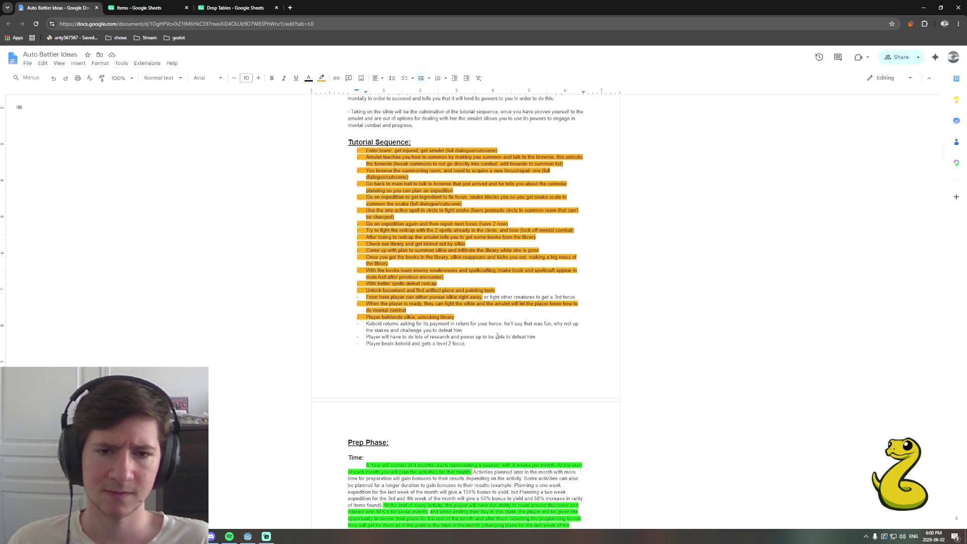
scroll(502, 332, "up", 1)
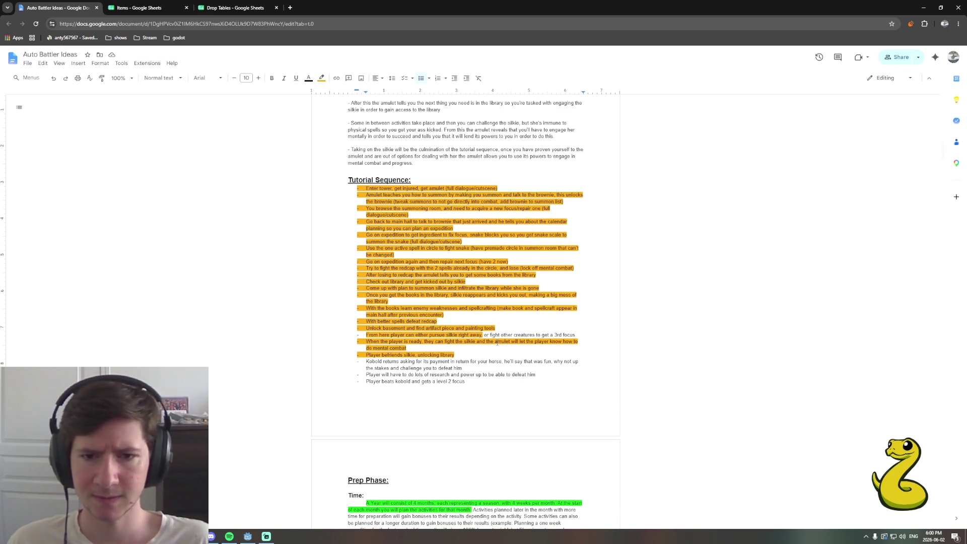
left_click(484, 336)
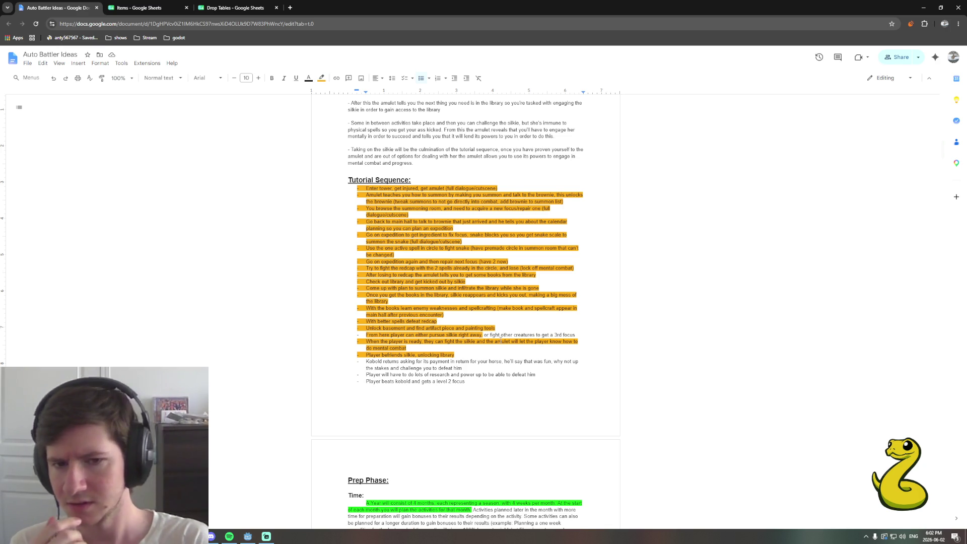
type(",")
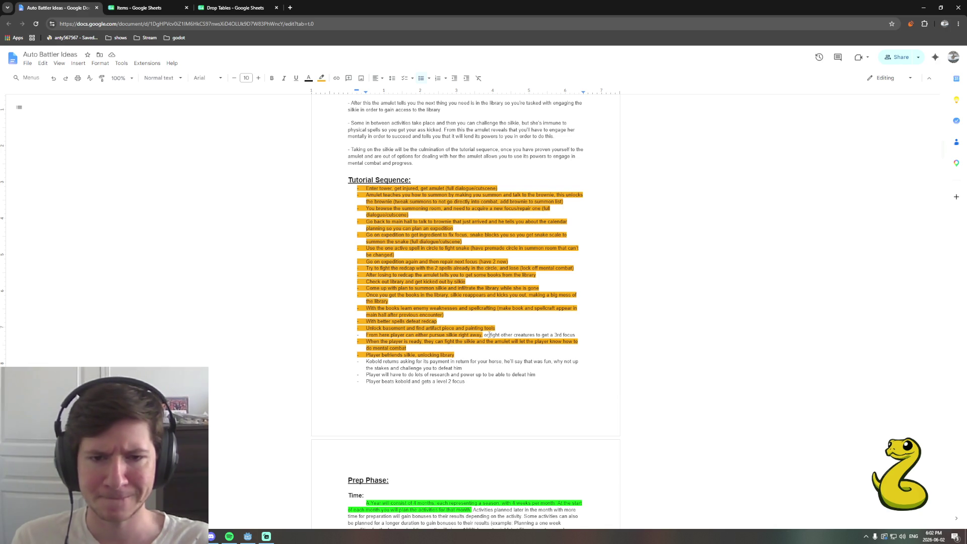
type(",")
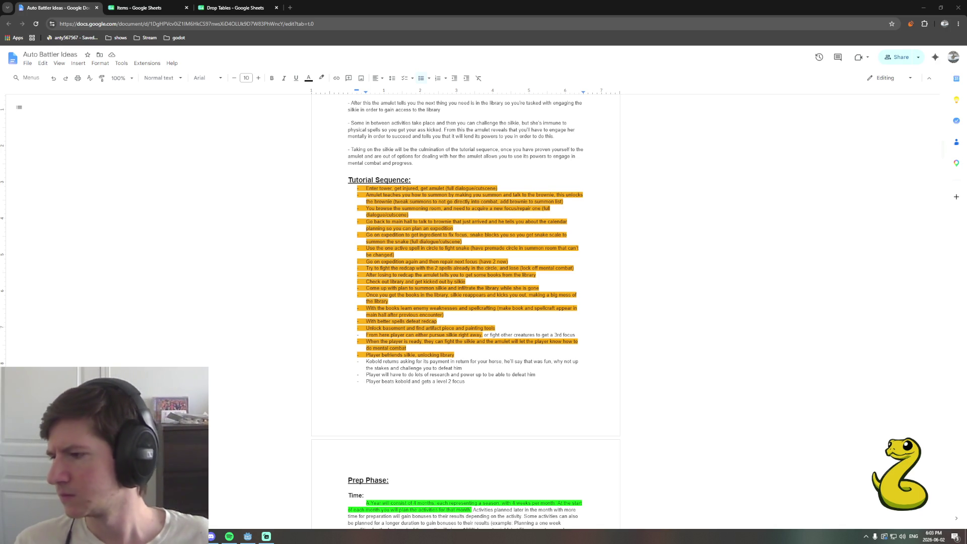
scroll(683, 323, "down", 3)
mouse_move(942, 162)
left_mouse_down()
mouse_move(942, 479)
mouse_move(942, 276)
mouse_move(913, 197)
mouse_move(916, 134)
left_mouse_up()
scroll(579, 344, "up", 2)
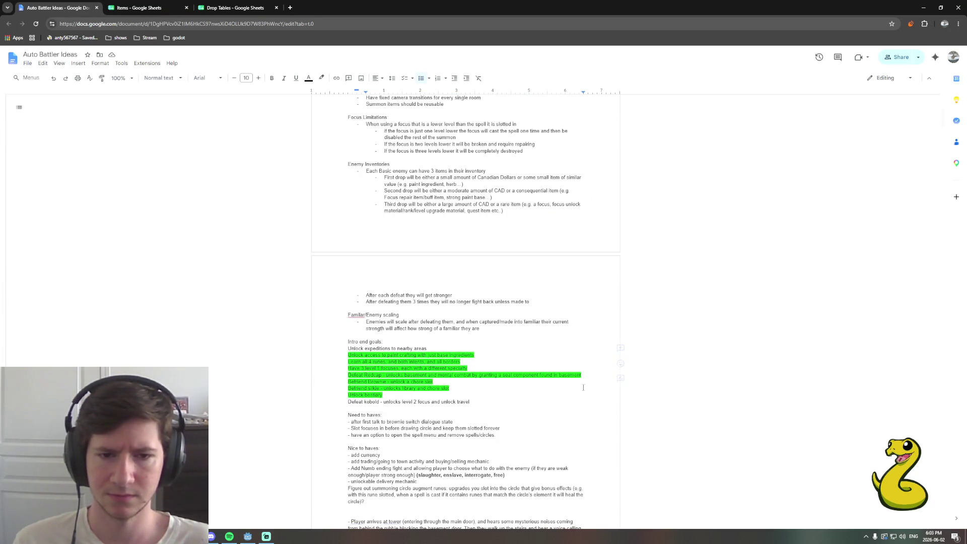
left_click(506, 428)
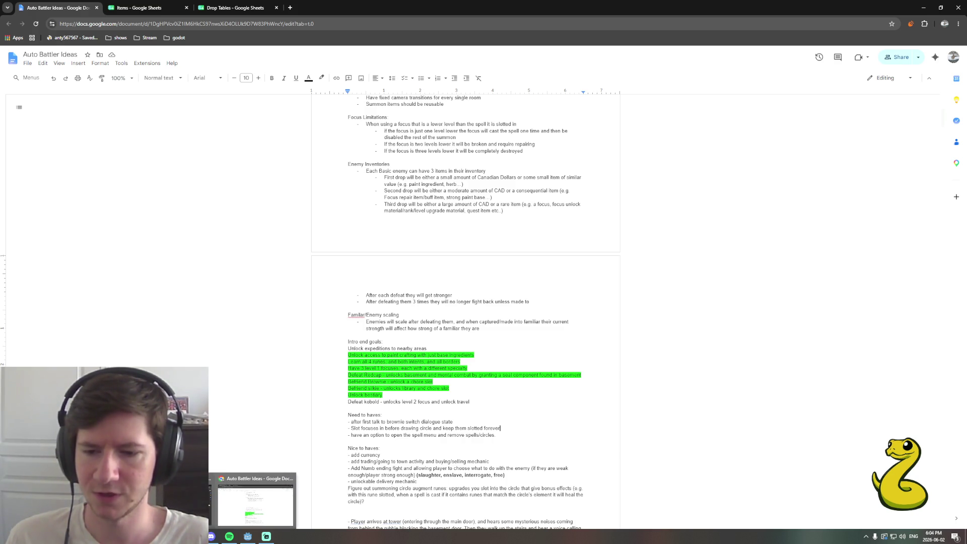
Bring Steam to the front, view the Tainted Grail library page, then close Steam to return to the document
key("super")
type("spotify")
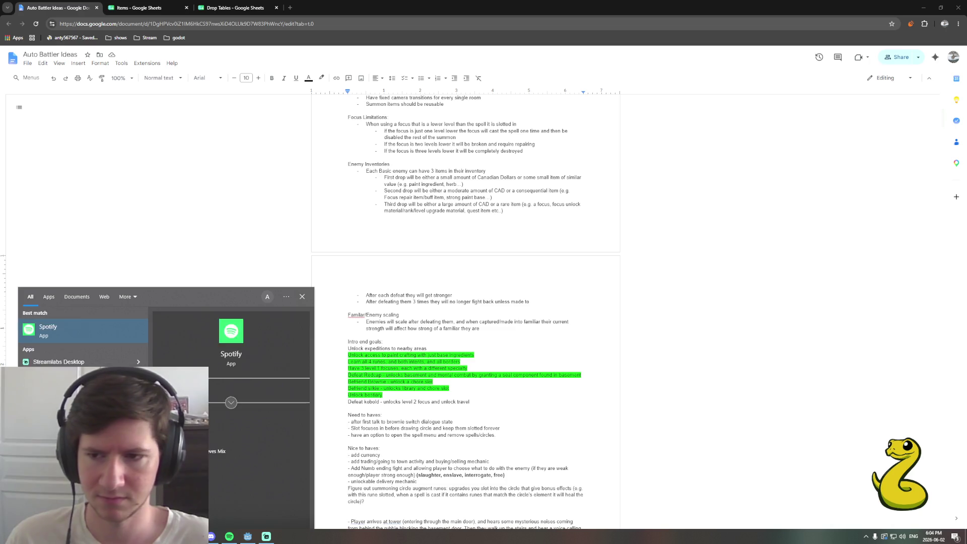
left_click(284, 537)
left_click(60, 259)
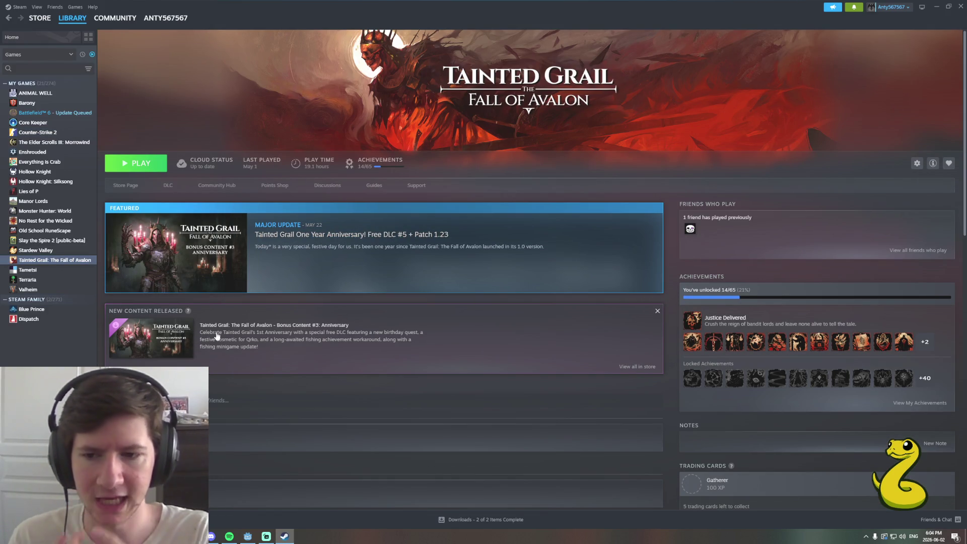
scroll(226, 325, "down", 3)
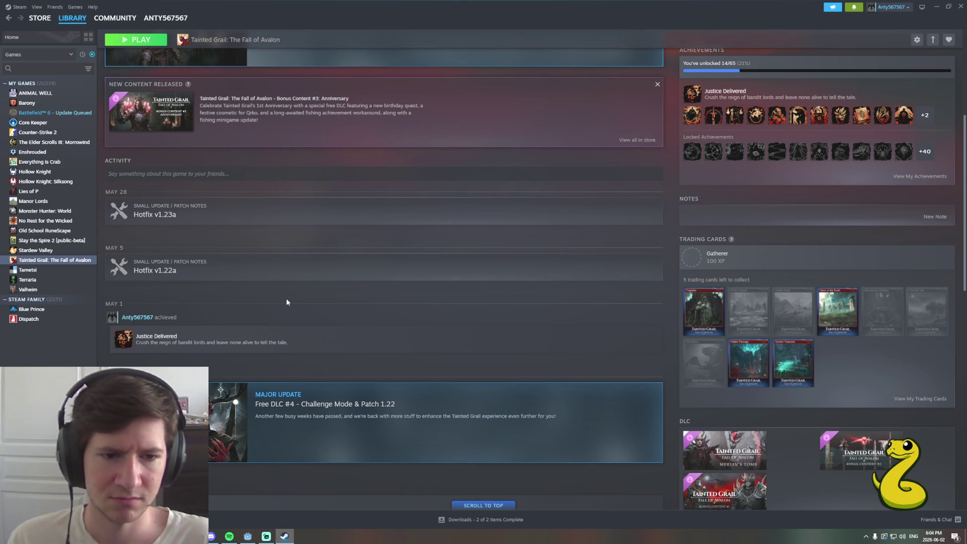
scroll(287, 302, "up", 5)
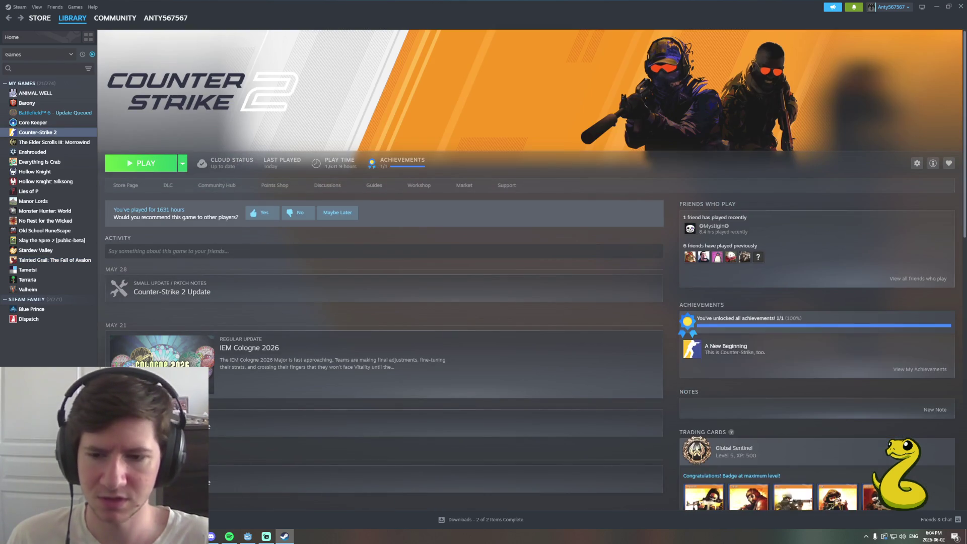
left_click(960, 6)
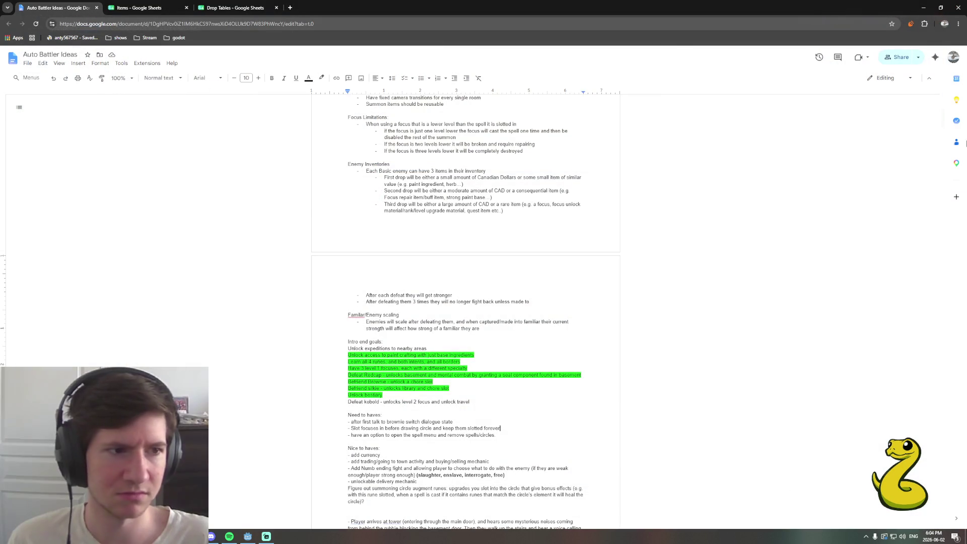